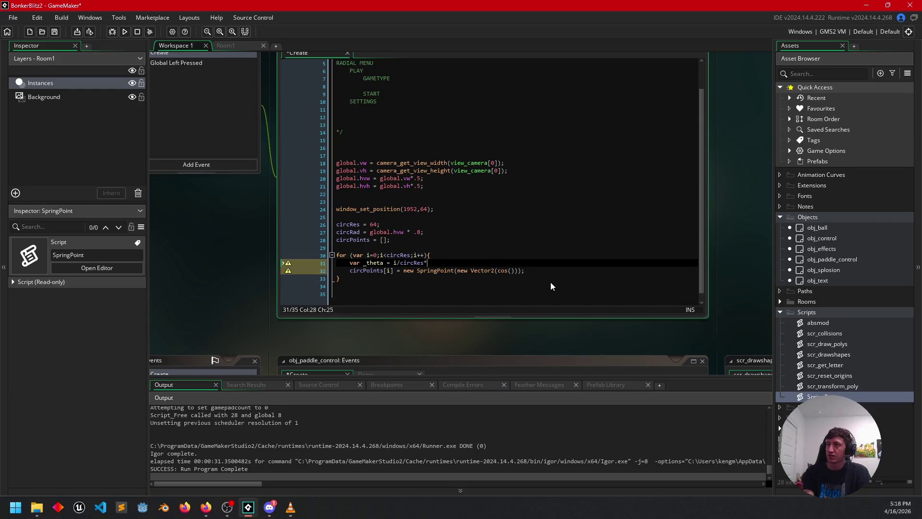
Finish the angle line so _theta = i/circRes*pi*2
text(pi)
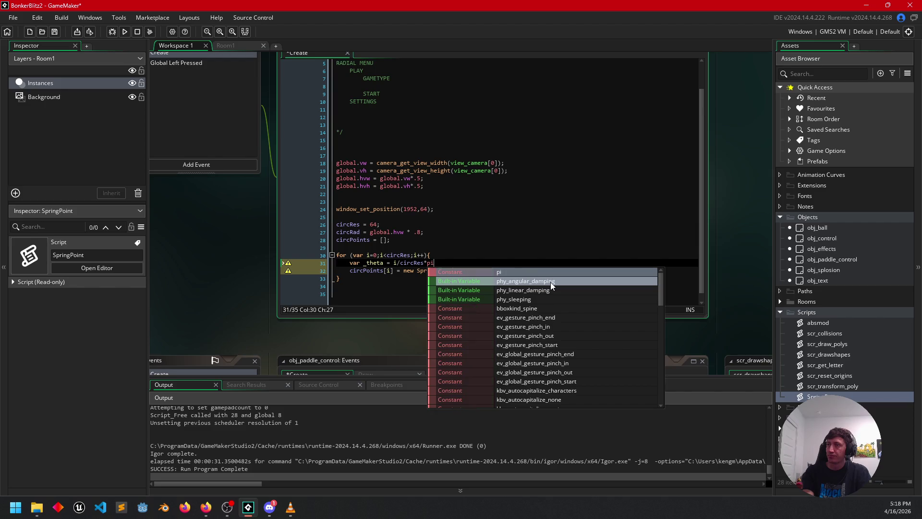
text(;)
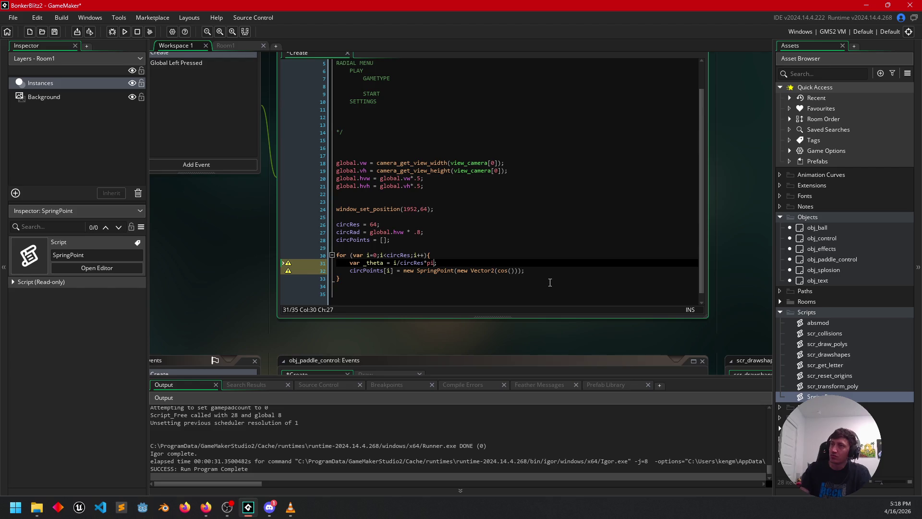
key(Left)
text(*23)
key(BackSpace)
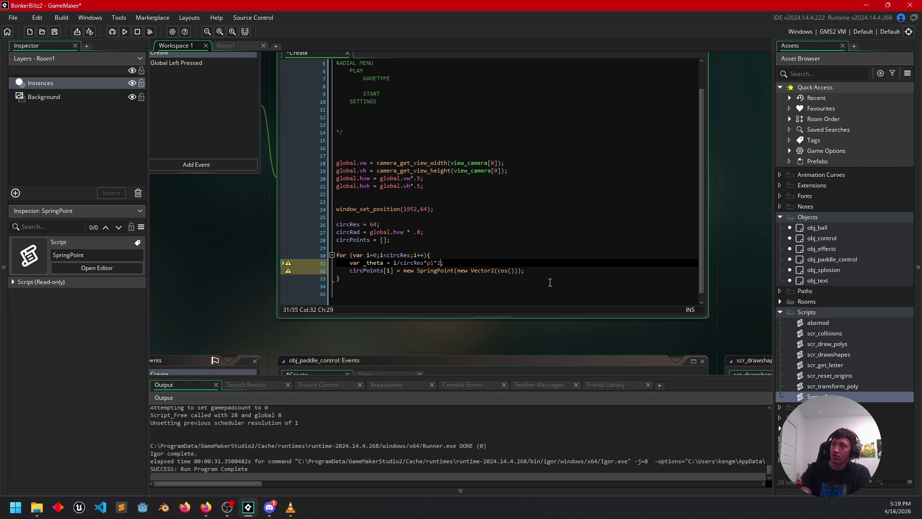
Fill the Vector2 position with cos(_theta)*circRad and -sin(_theta)*circRad
click(511, 271)
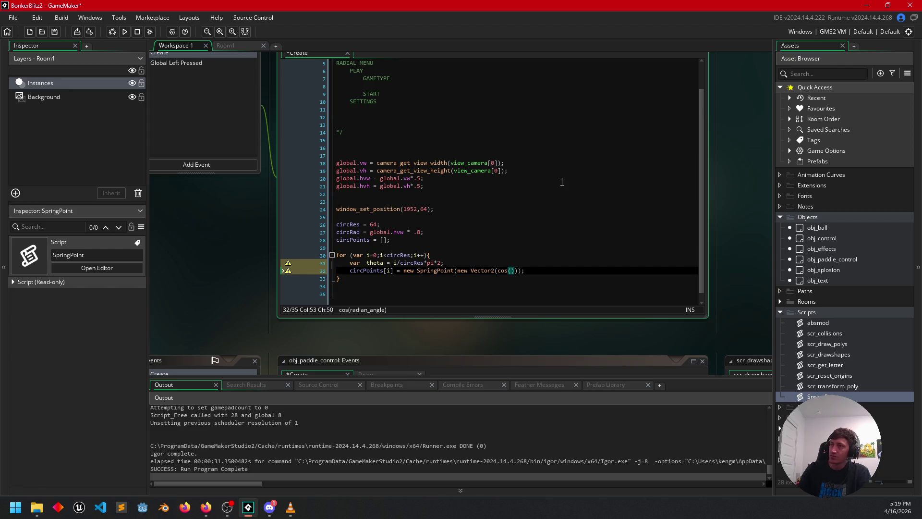
text(_th)
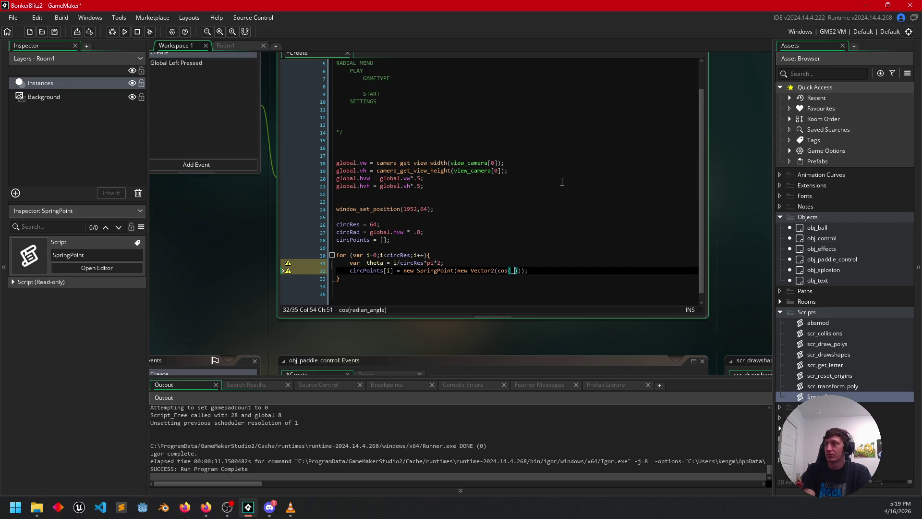
text(eta)*)
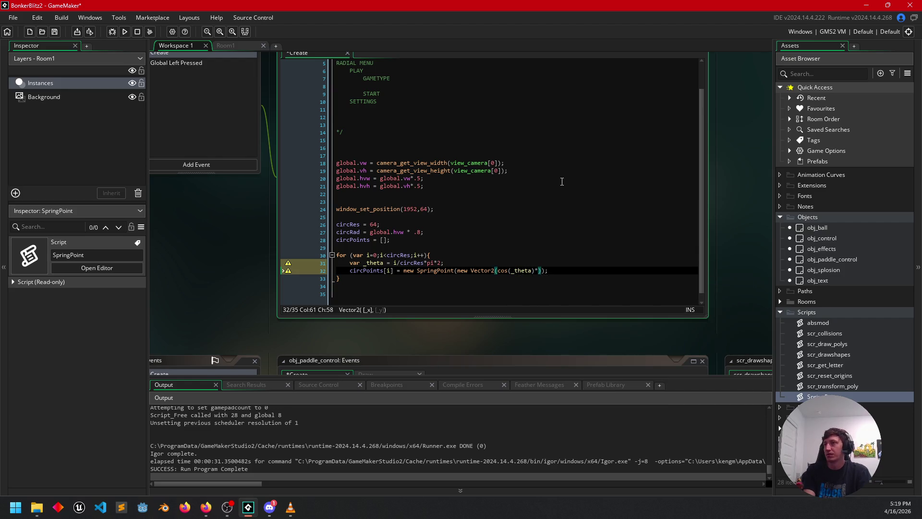
text(cir)
text(cRad)
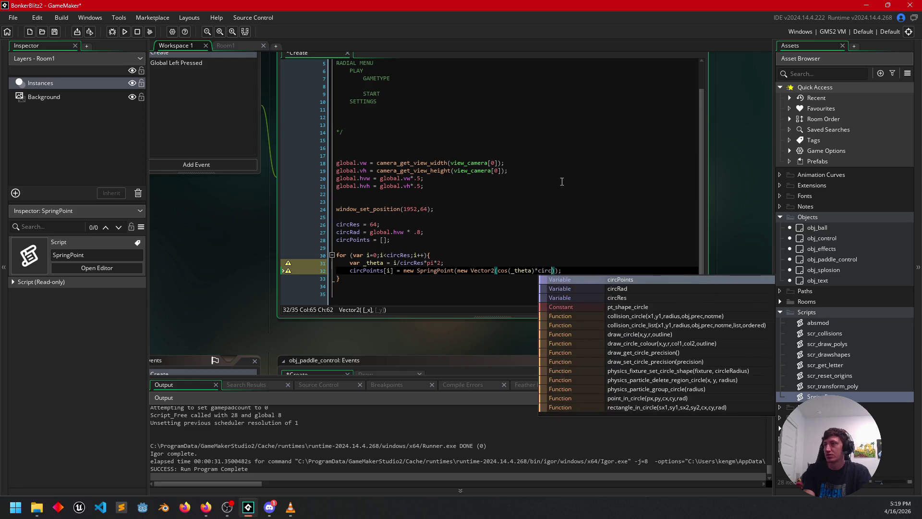
text(,)
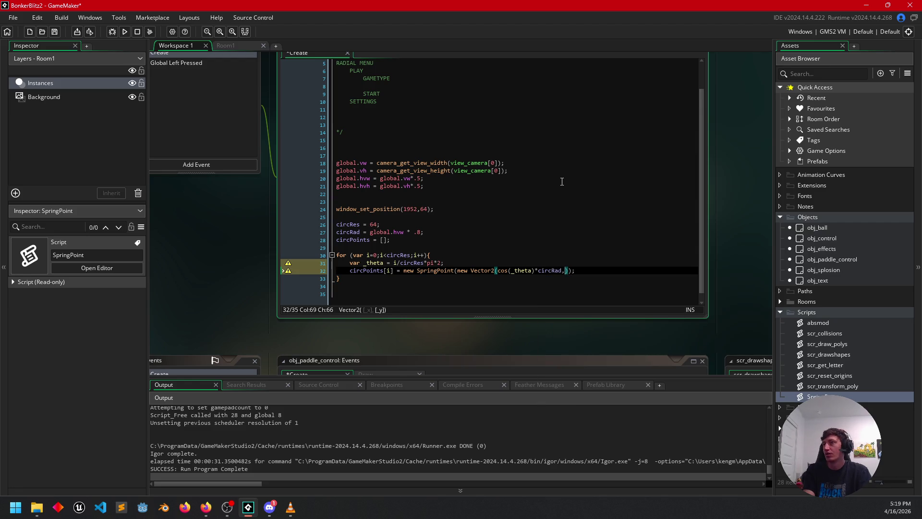
text(sin)
key(Left)
key(Left)
key(Left)
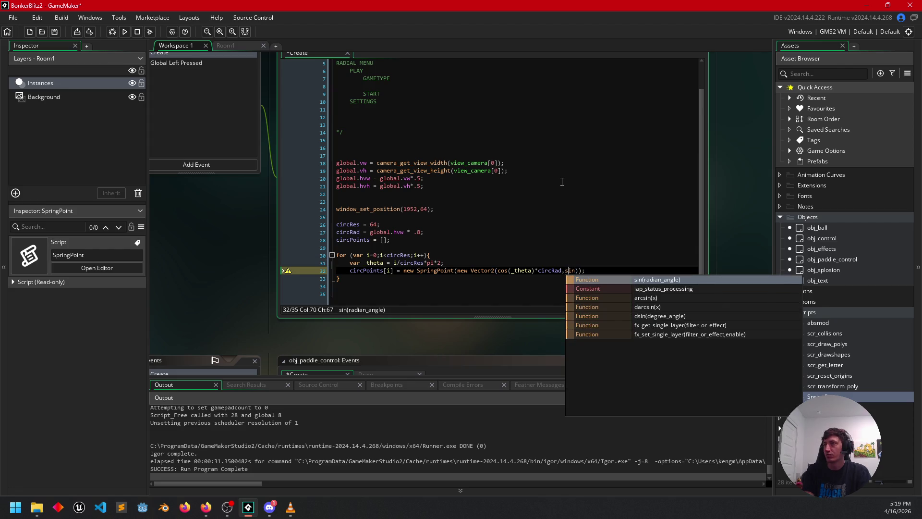
text(-)
key(Right)
key(Right)
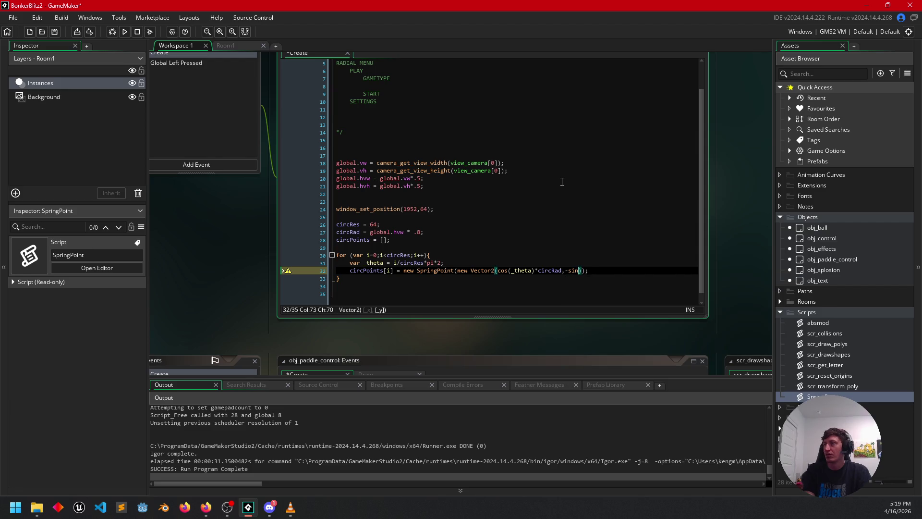
text(()
text(_tha)
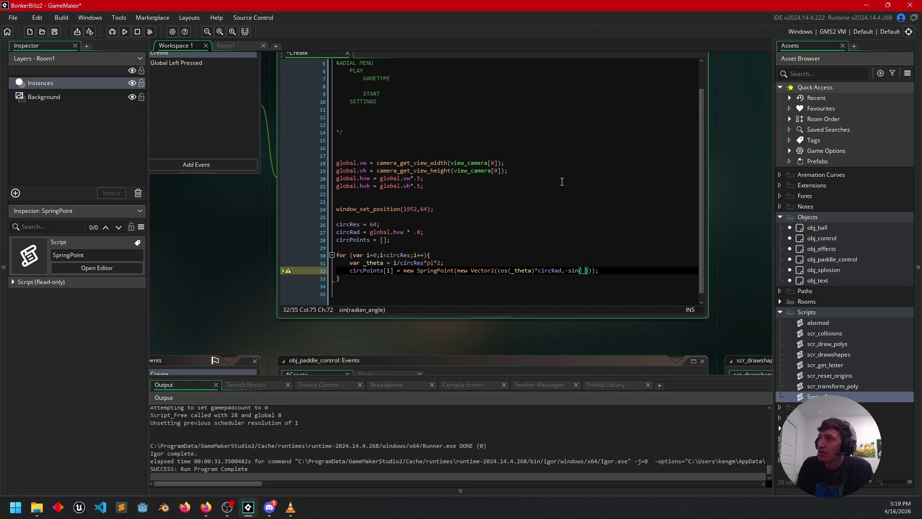
key(Return)
text()*)
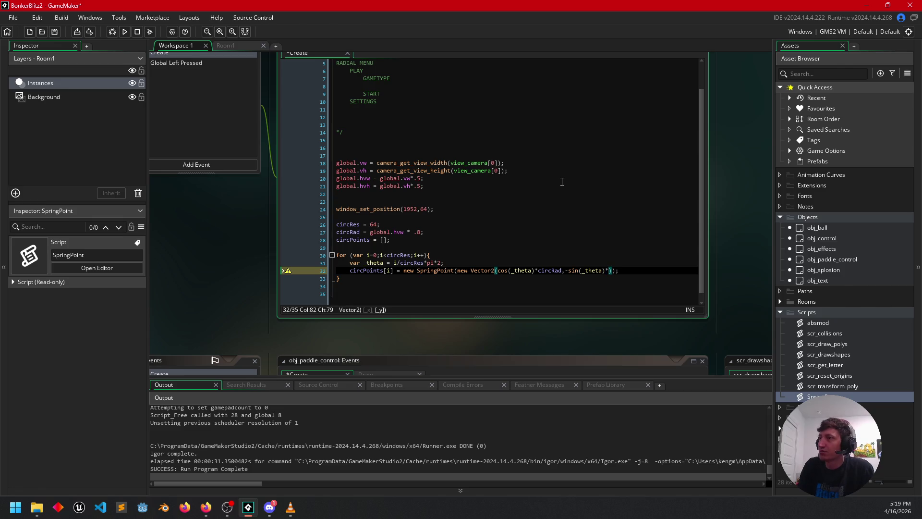
text(circRa)
key(Return)
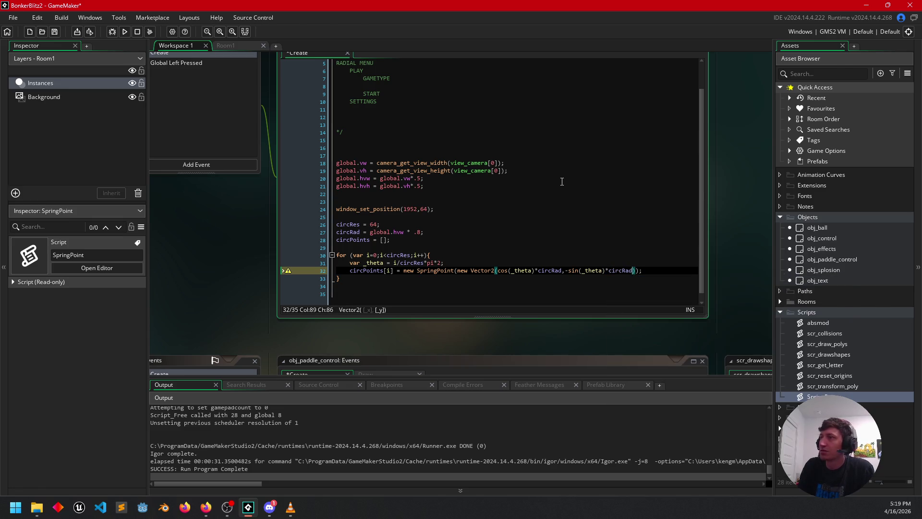
key(Down)
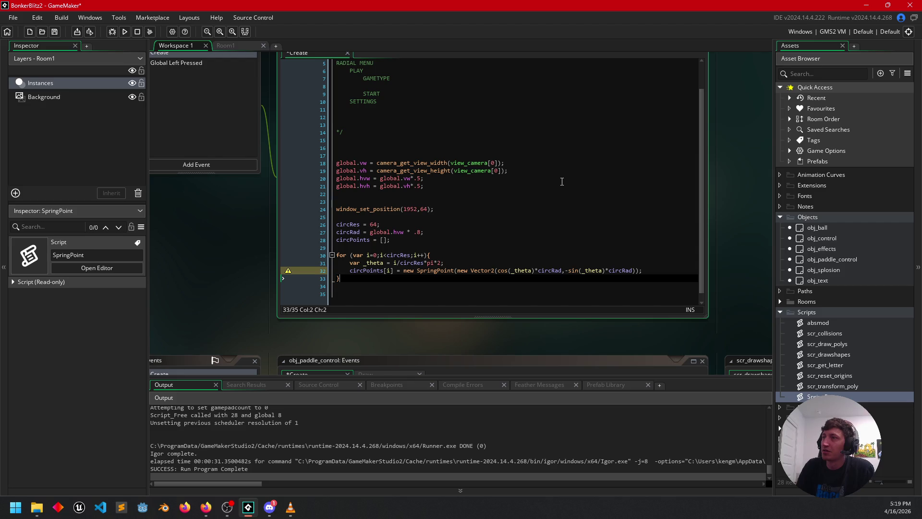
Add a comma after the Vector2 position so SpringPoint can take a second argument
scroll(547, 200, down, 1)
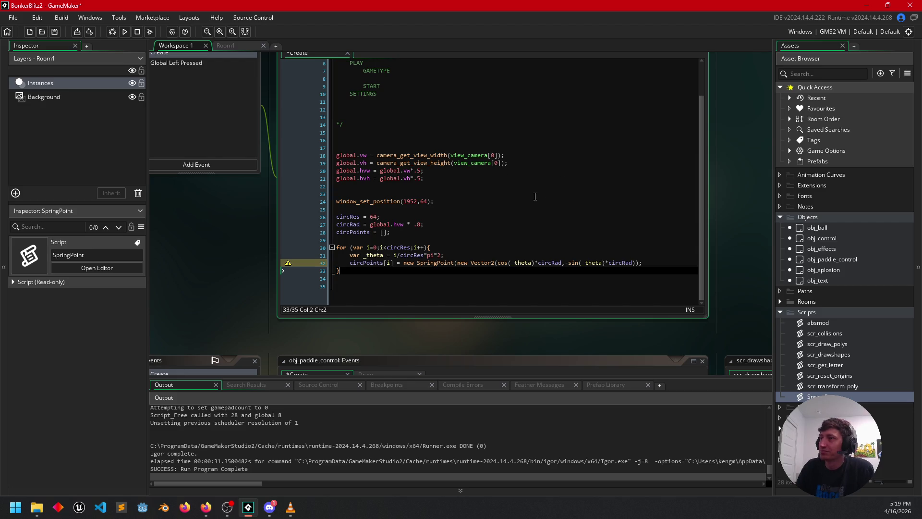
click(454, 264)
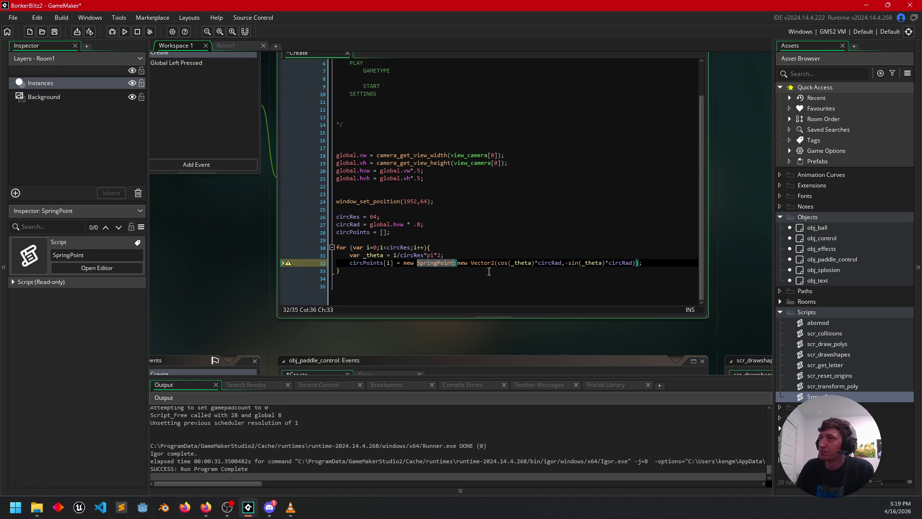
click(394, 280)
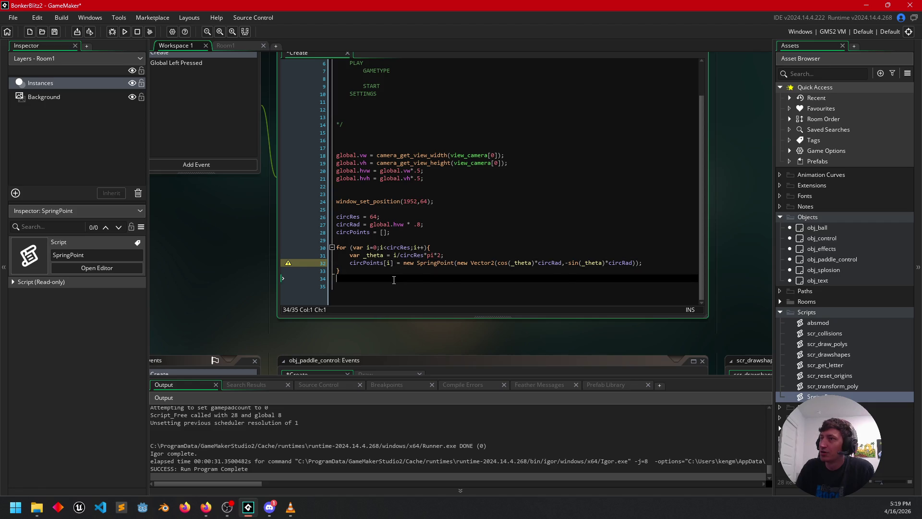
click(635, 262)
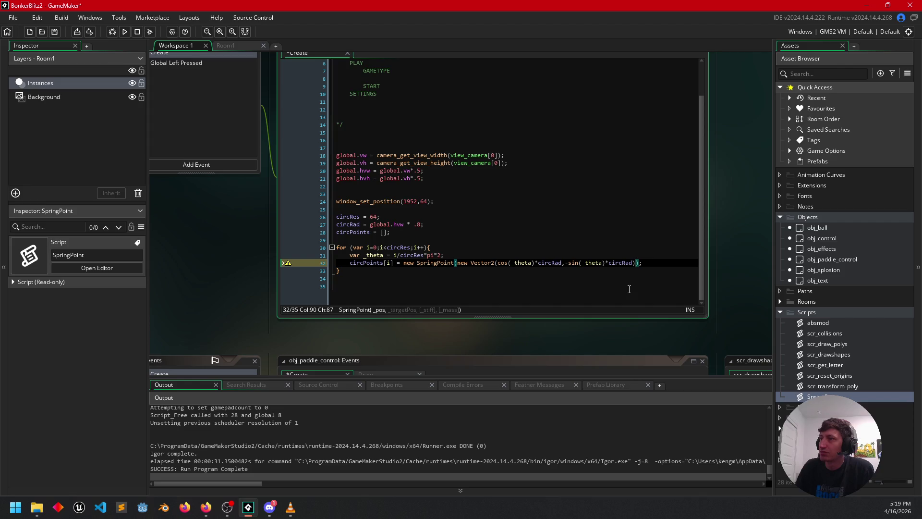
text(,)
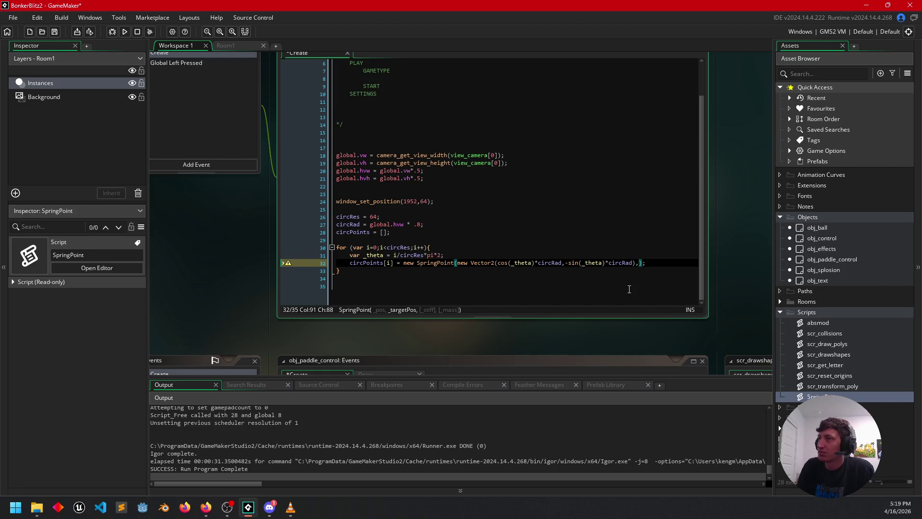
Insert a new 'var _x =' line above the circPoints line in the loop
key(Home)
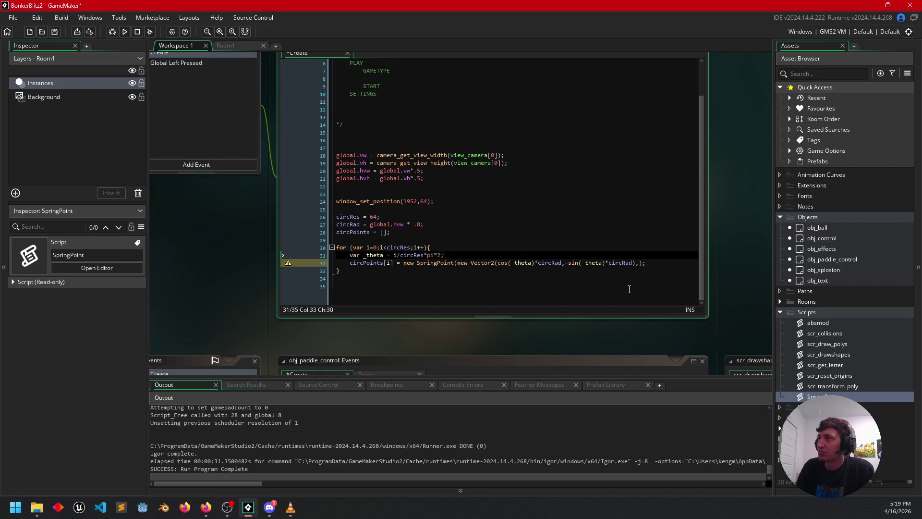
key(Return)
key(Up)
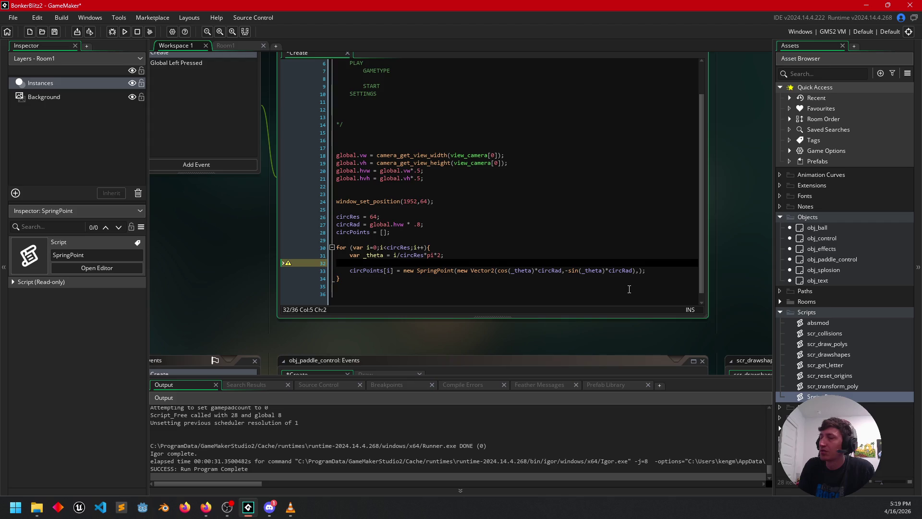
text(var _)
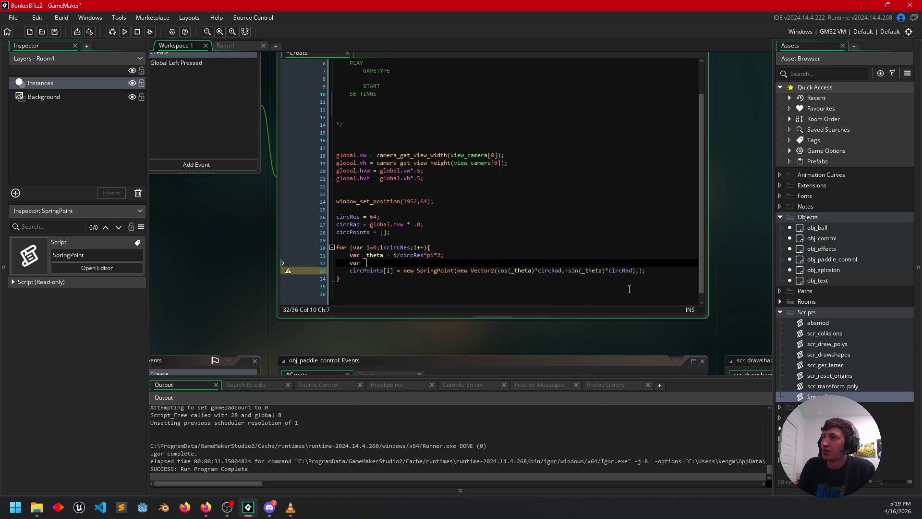
text(x;)
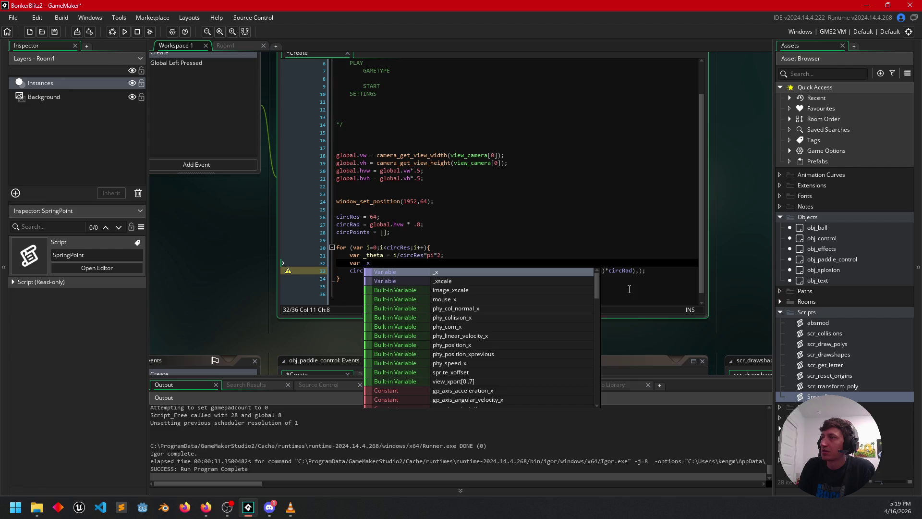
key(BackSpace)
text(=)
Cut the Vector2 argument, restore it, and check the Vector2 and SpringPoint parameter hints
drag(563, 272, 458, 272)
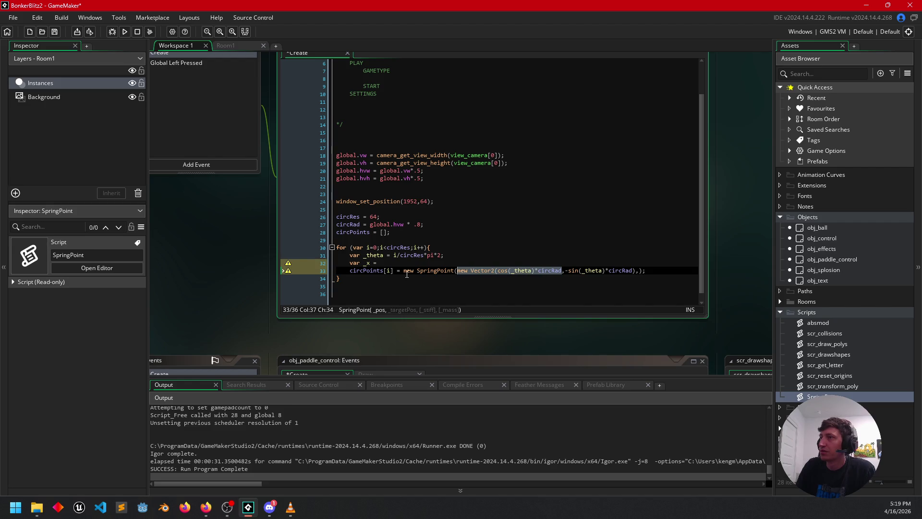
drag(636, 271, 457, 271)
key(ctrl+x)
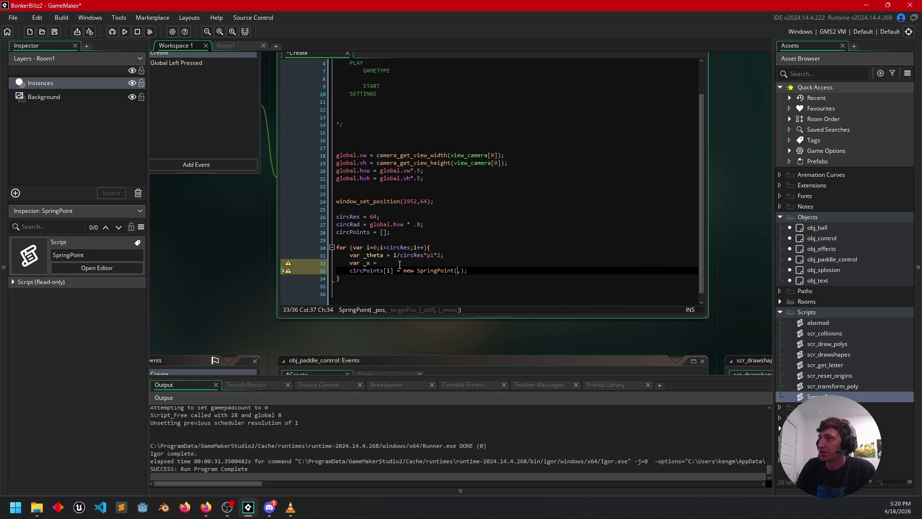
key(ctrl+z)
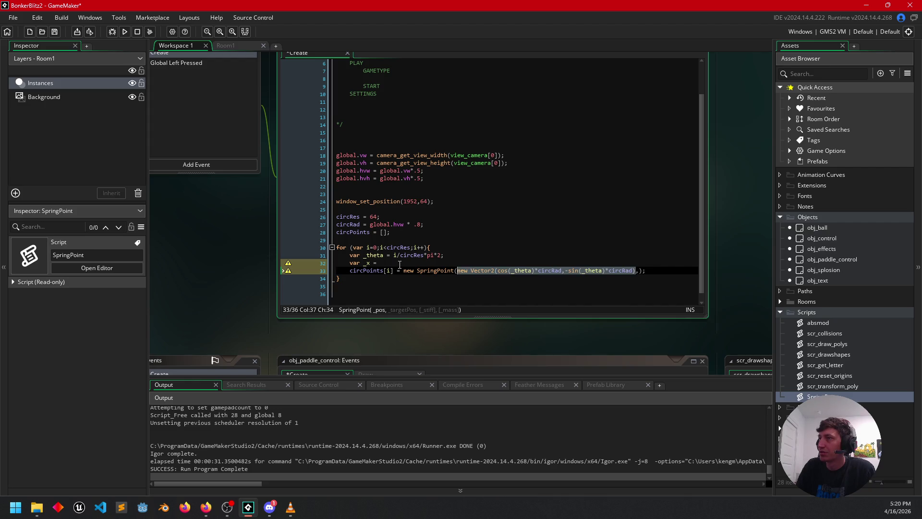
click(516, 270)
click(473, 273)
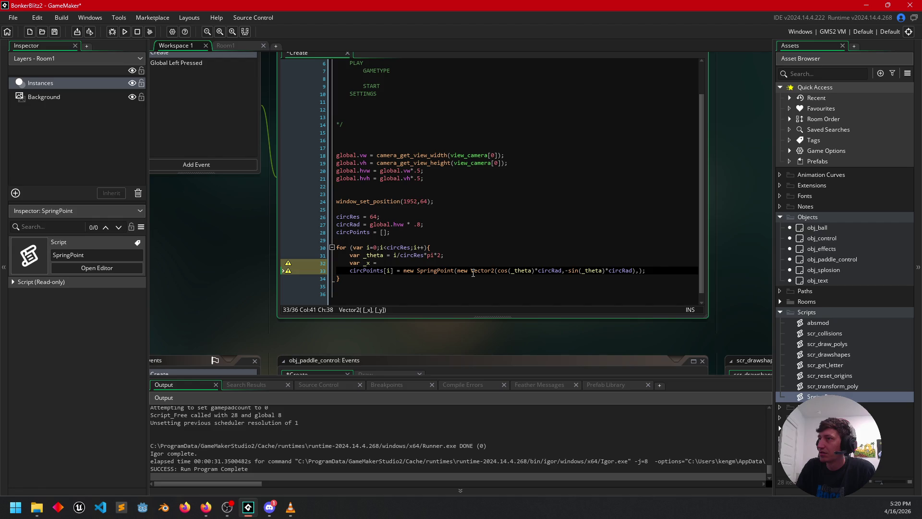
click(464, 271)
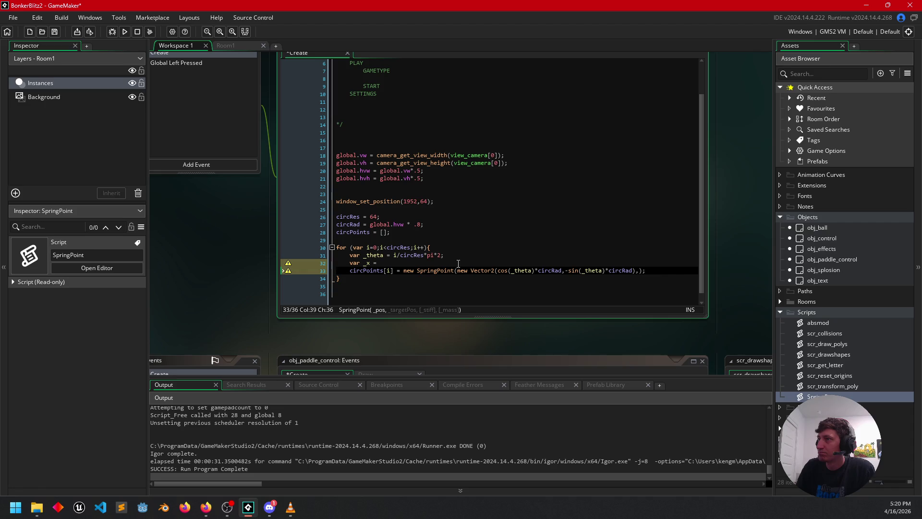
Move cos(_theta)*circRad out of the constructor call into the var _x line
click(513, 270)
click(483, 270)
double_click(474, 270)
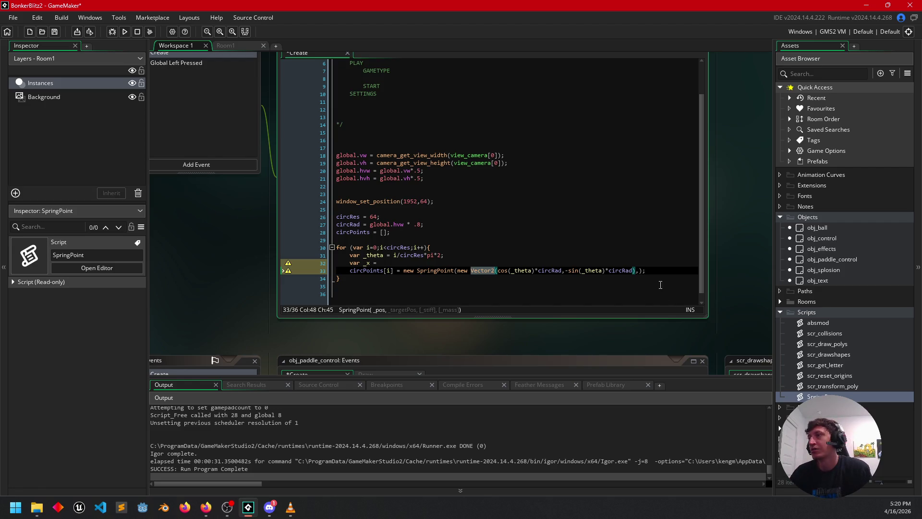
click(563, 271)
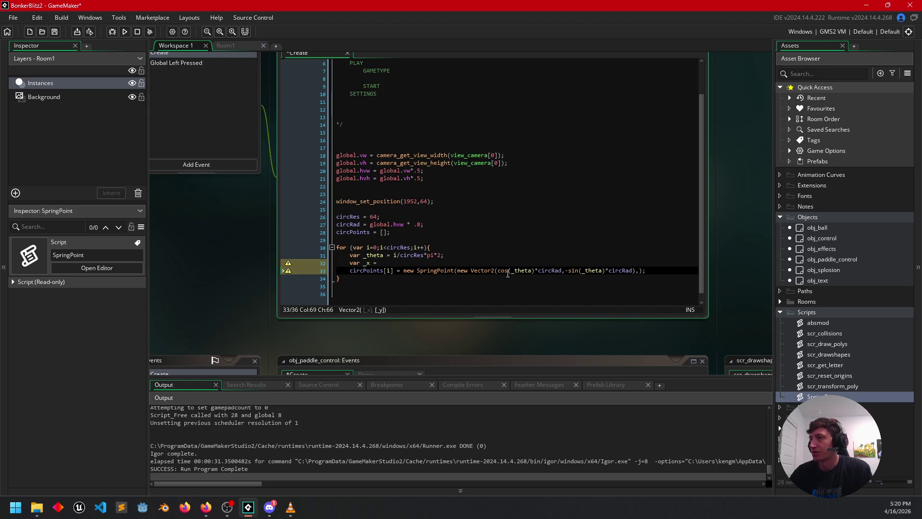
drag(497, 270, 559, 271)
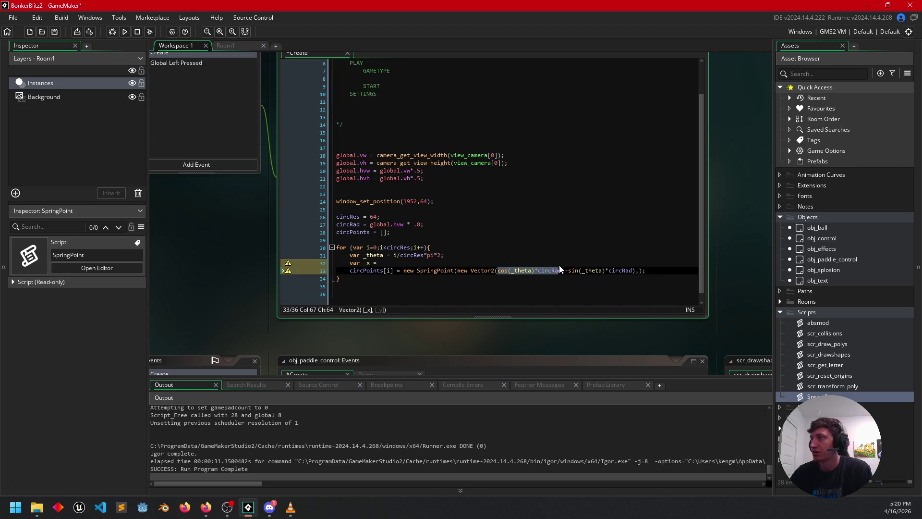
key(ctrl+x)
click(410, 263)
key(ctrl+v)
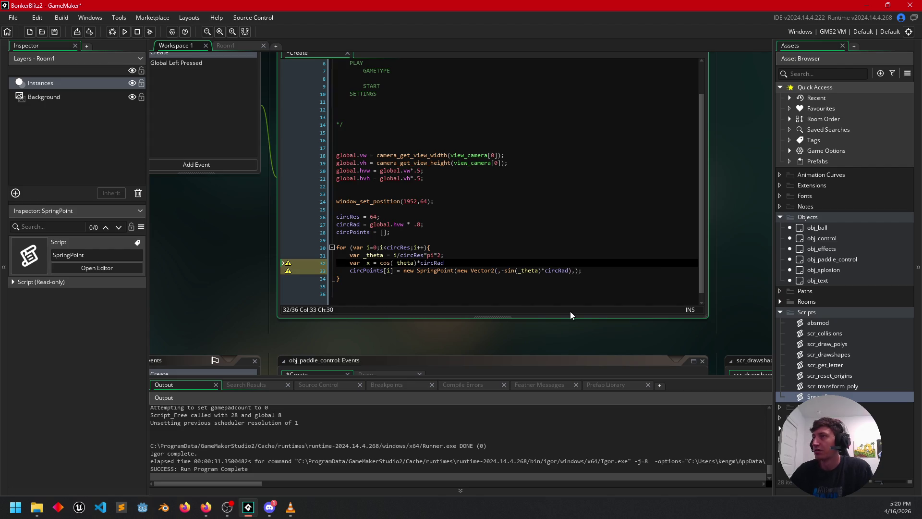
text(;)
Add a var _y line holding -sin(_theta)*circRad, cut from the Vector2 call
key(Return)
text(var _y =)
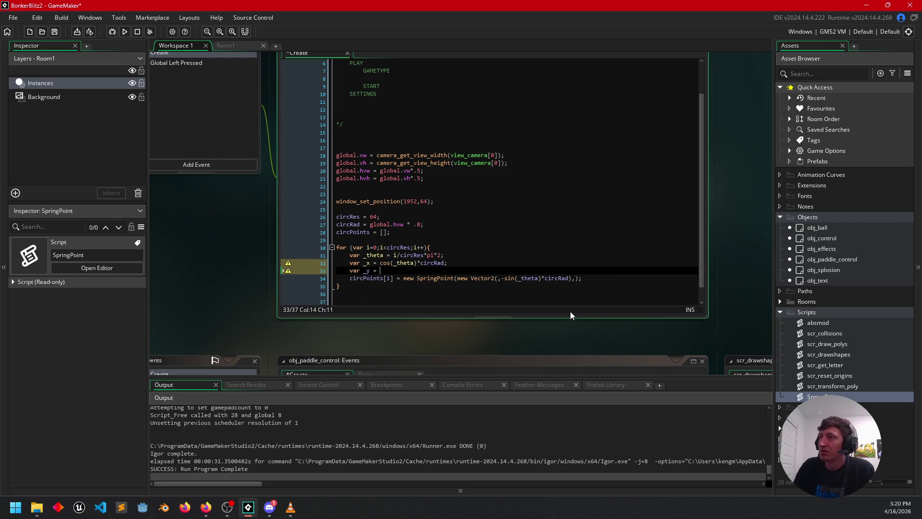
drag(500, 277, 569, 272)
key(ctrl+x)
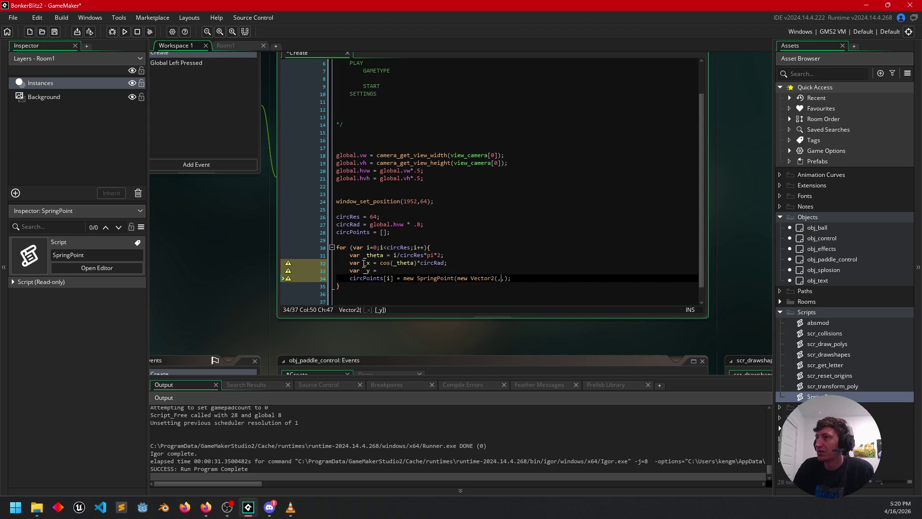
click(402, 270)
key(ctrl+v)
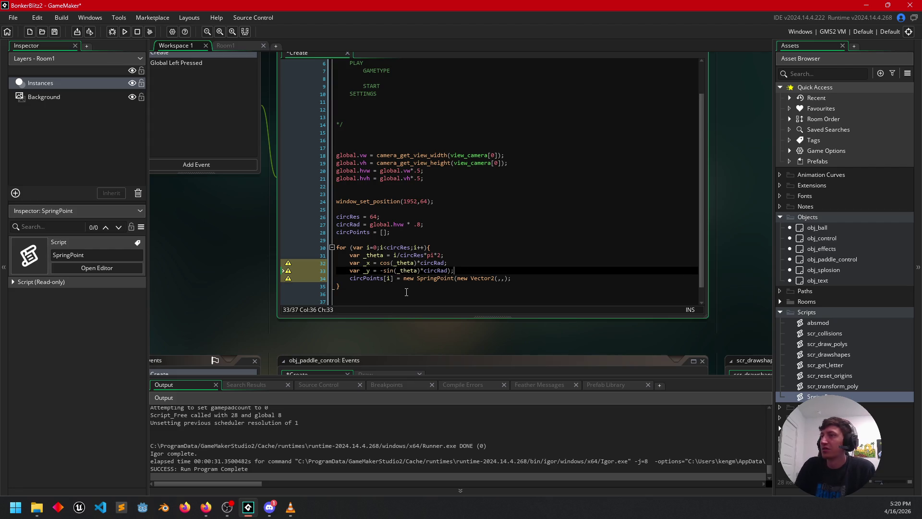
Pass new Vector2(_x,_y) as both the SpringPoint position and target arguments
click(500, 278)
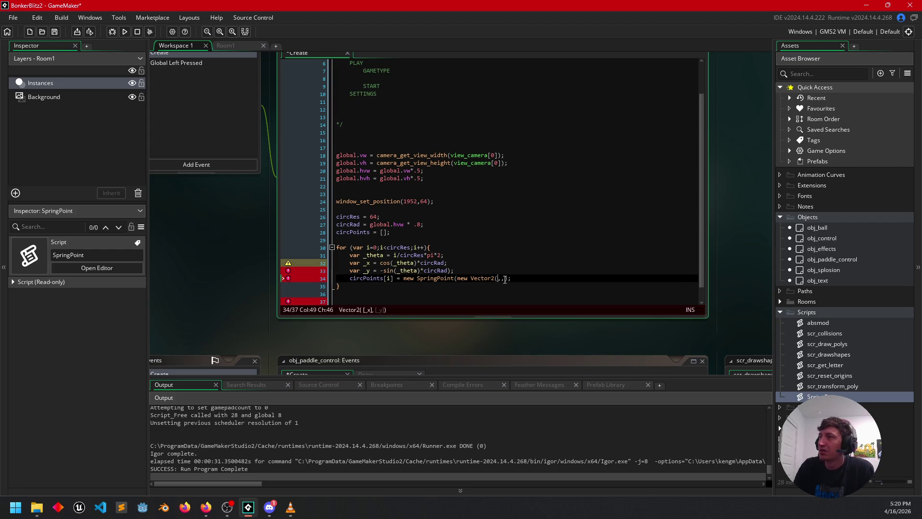
text(_x)
key(Right)
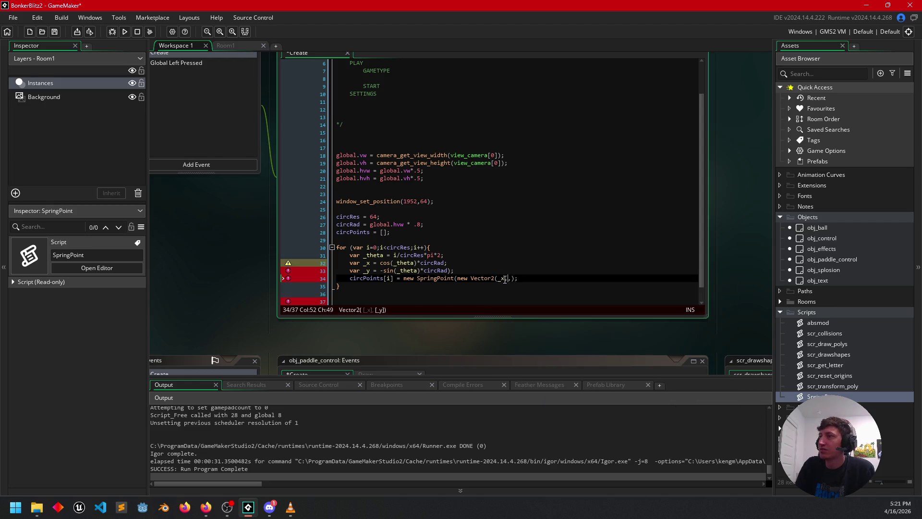
text(_y)
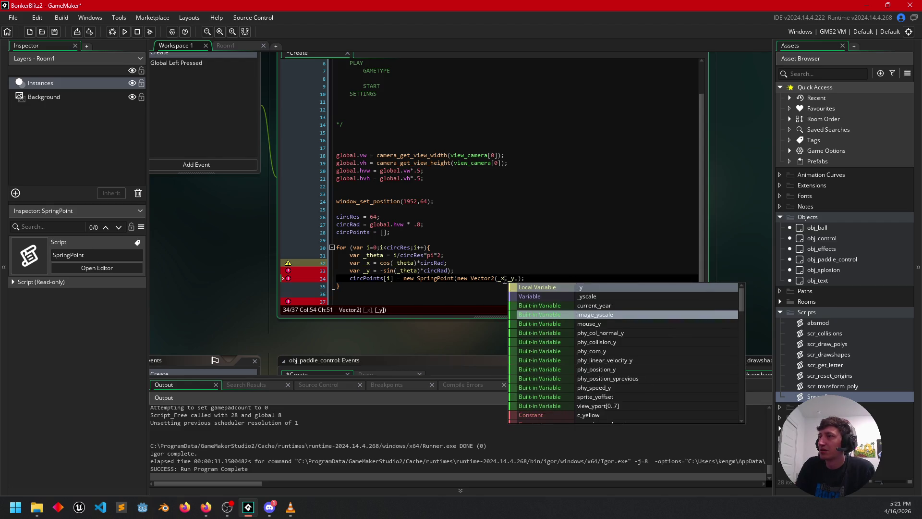
text())
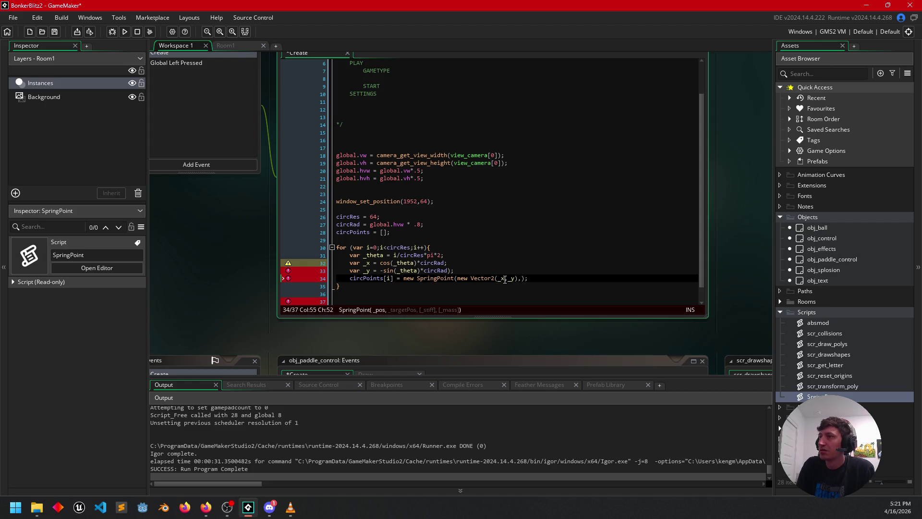
key(Left)
key(Right)
key(Right)
text(new Vecto)
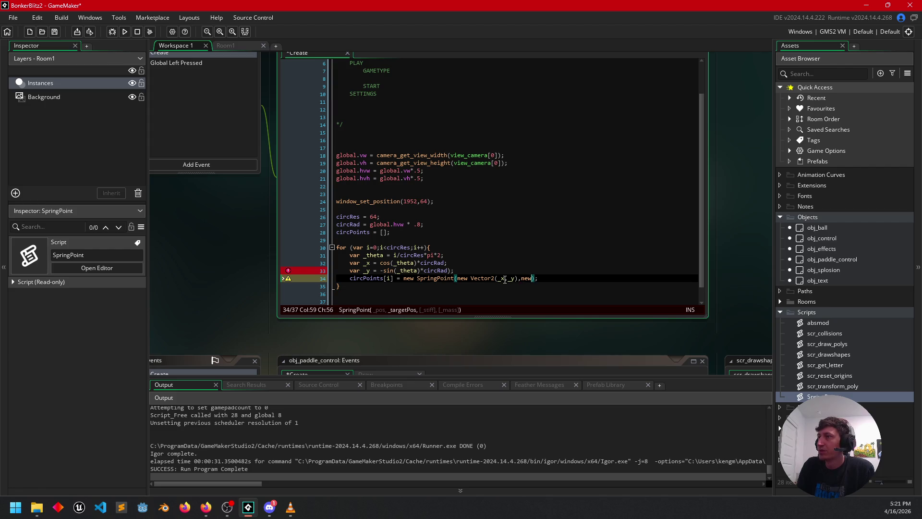
text(r2()
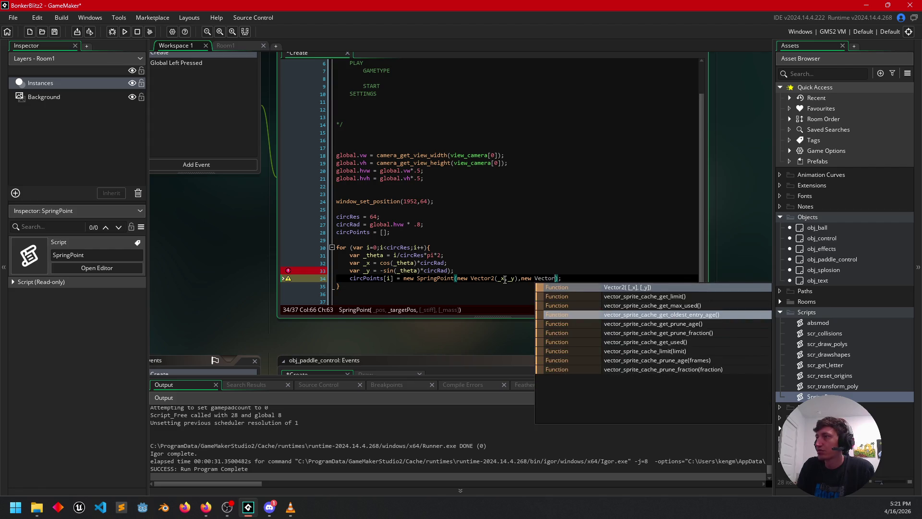
text(_x,_y),)
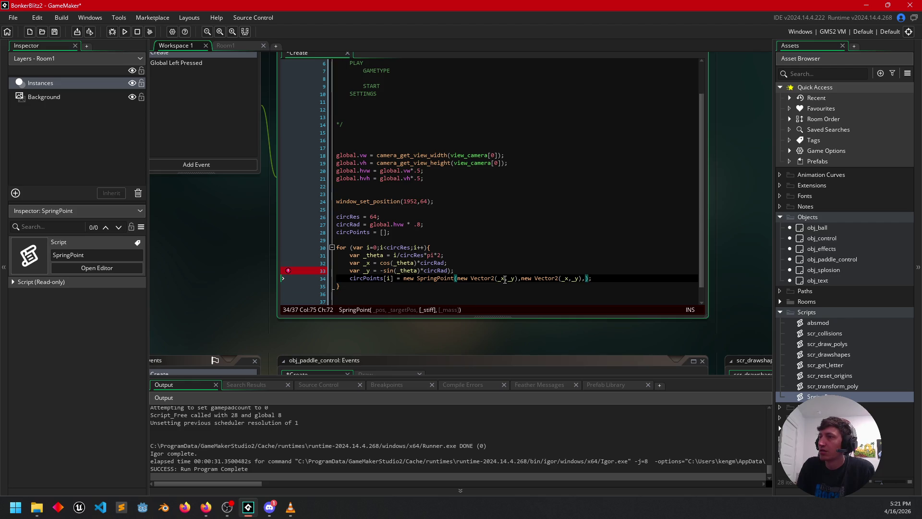
key(BackSpace)
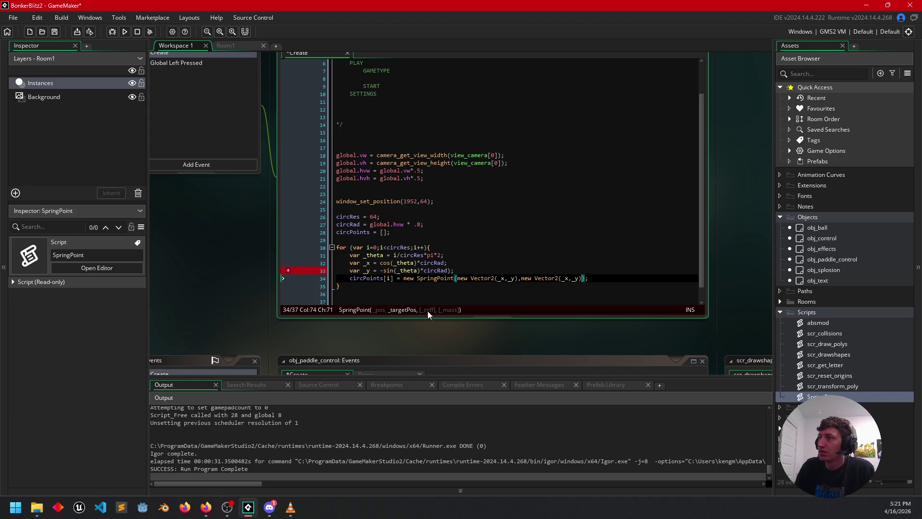
Fix the syntax error on line 33 by correcting its closing parenthesis
scroll(228, 260, up, 3)
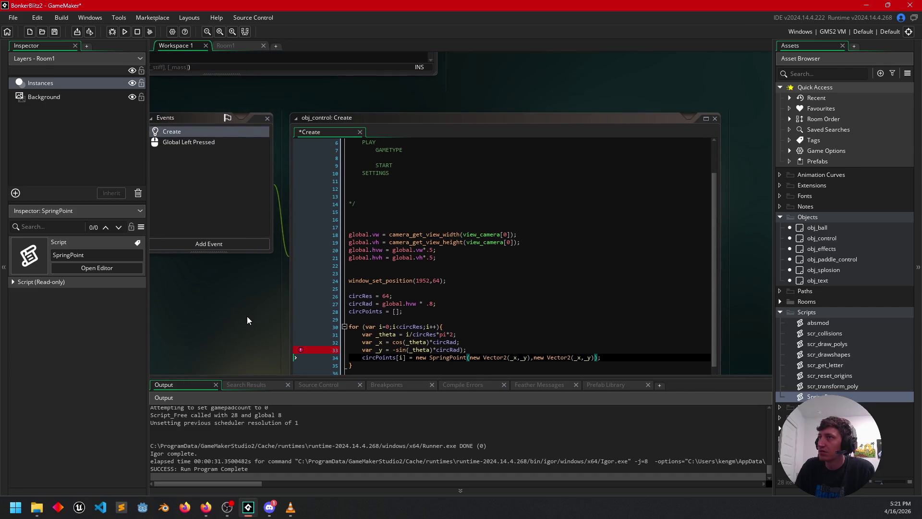
drag(247, 316, 264, 245)
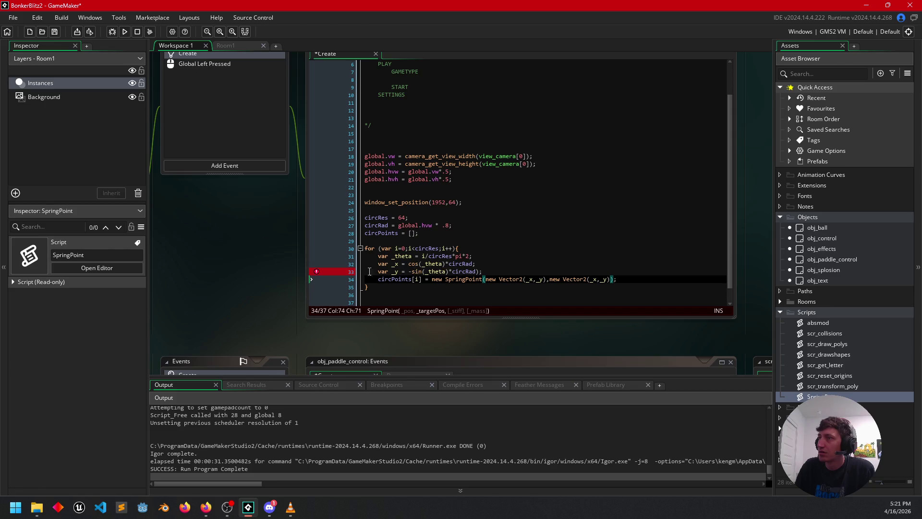
mouse_move(317, 274)
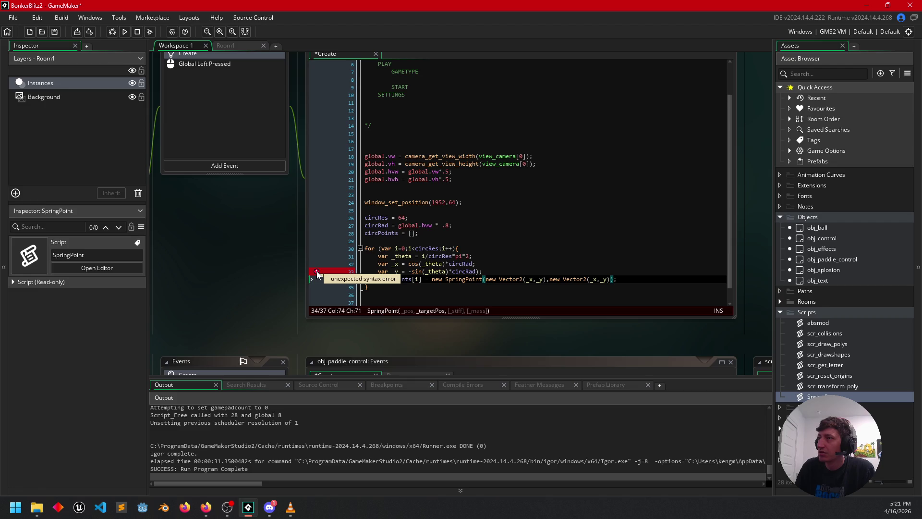
key(Up)
key(Left)
text())
key(BackSpace)
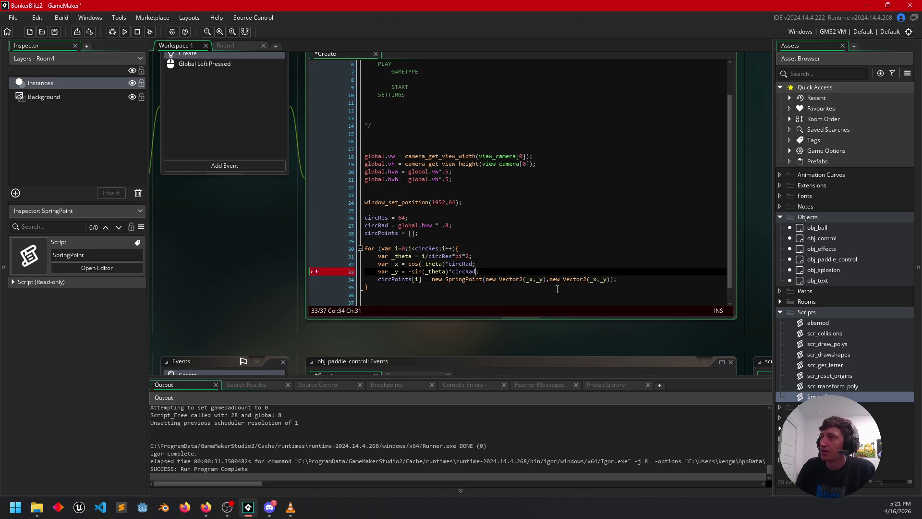
click(513, 293)
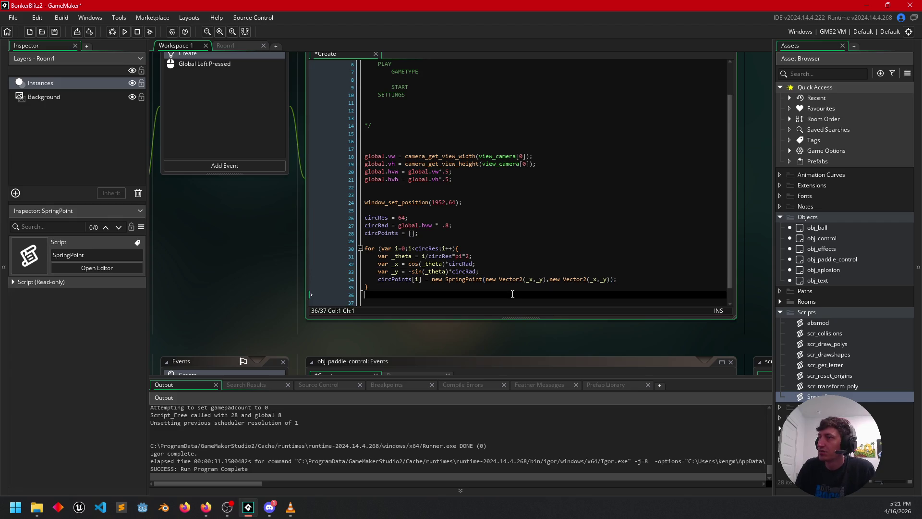
scroll(503, 290, down, 1)
mouse_move(232, 289)
mouse_down()
mouse_move(248, 169)
mouse_move(169, 212)
mouse_up()
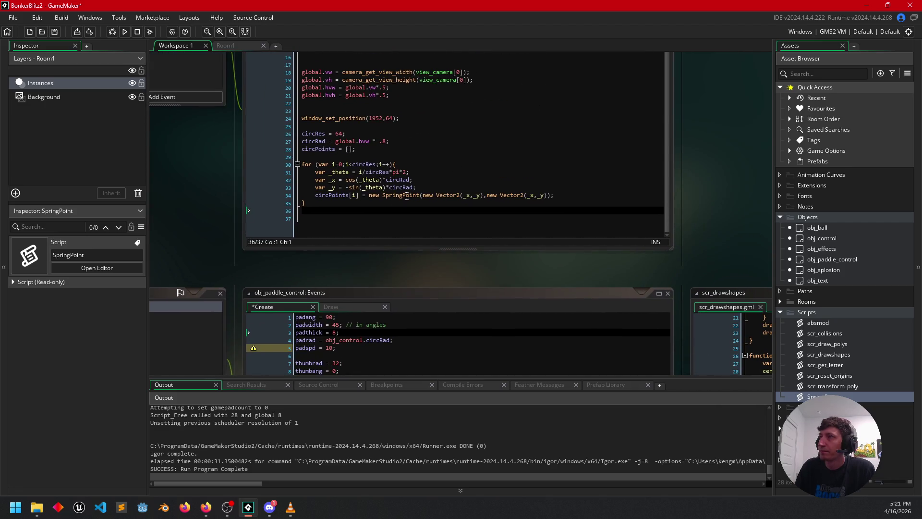
Open the SpringPoint script from the code and inspect its _stiff and _mass defaults
middle_click(405, 197)
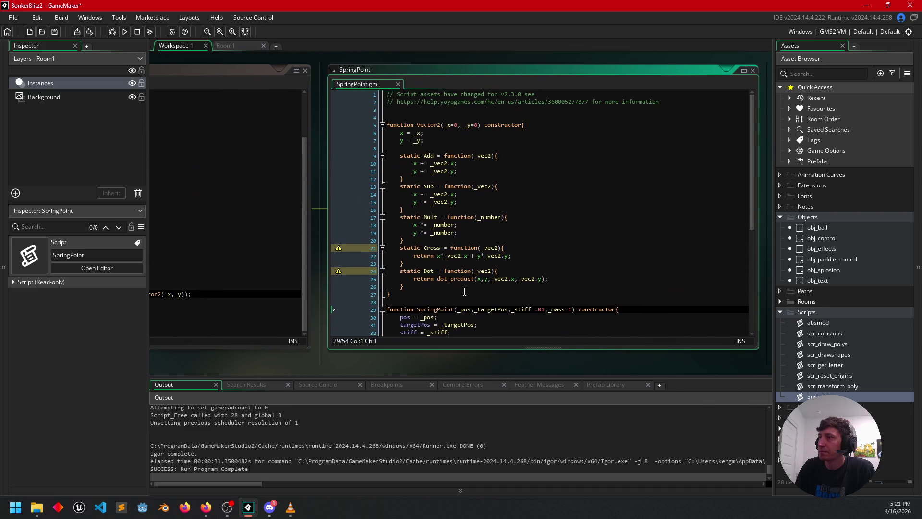
scroll(464, 294, down, 5)
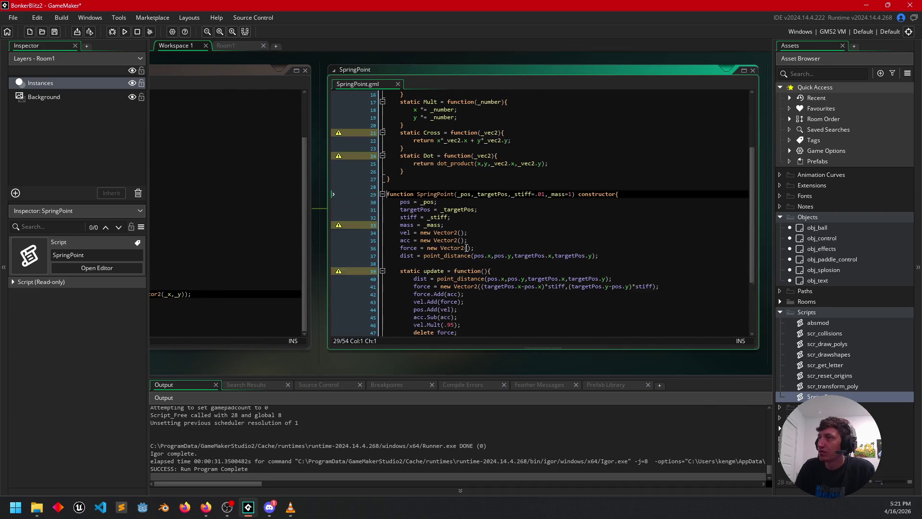
scroll(465, 247, down, 1)
click(529, 175)
click(545, 175)
mouse_move(276, 358)
mouse_down()
mouse_move(467, 351)
mouse_move(336, 359)
mouse_move(486, 359)
mouse_move(404, 329)
mouse_move(336, 323)
mouse_up()
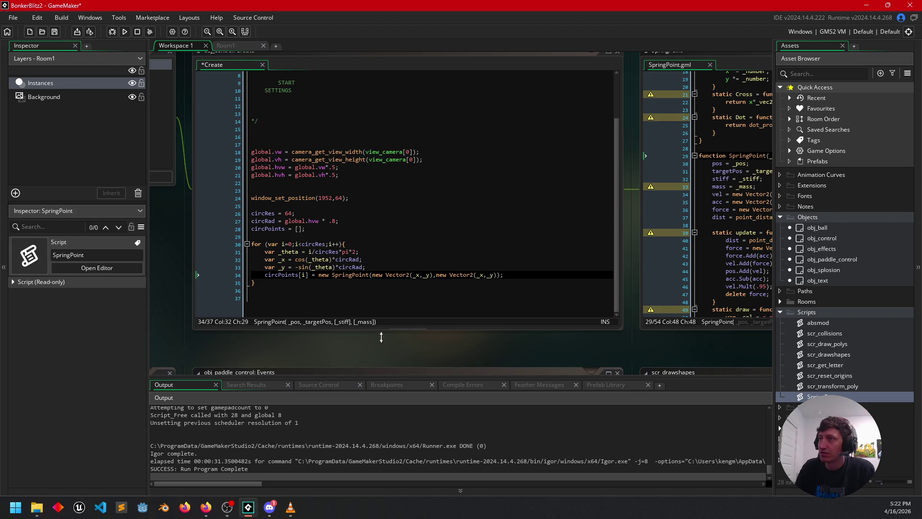
drag(503, 355, 404, 355)
drag(520, 356, 318, 376)
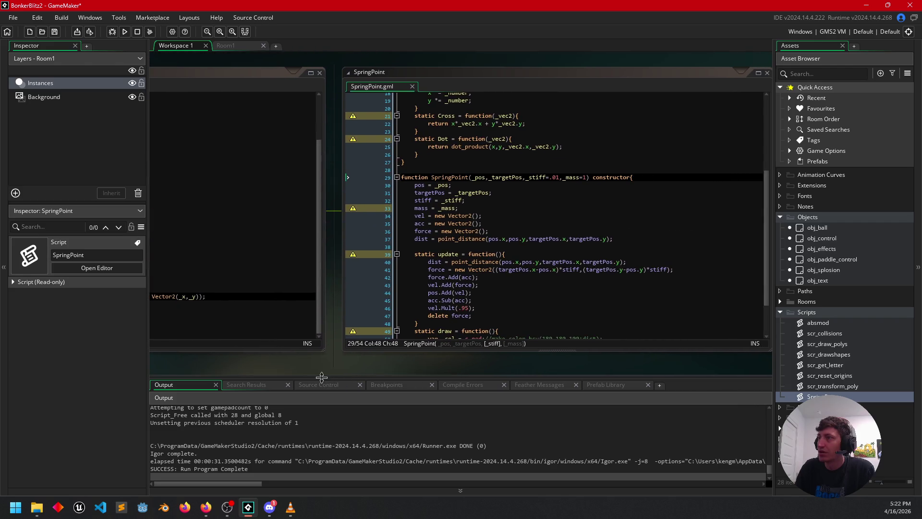
click(557, 177)
click(584, 177)
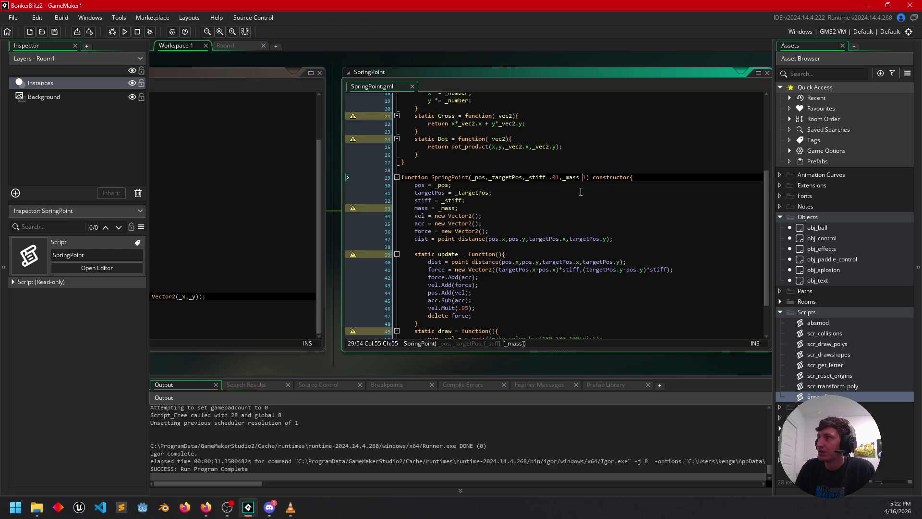
Return to obj_control's Create code and bring its event list into view
drag(305, 364, 623, 362)
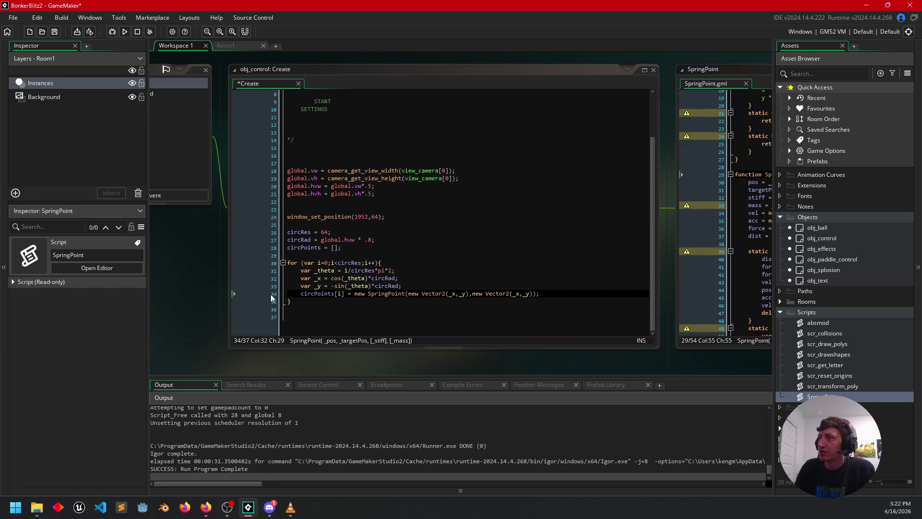
click(536, 304)
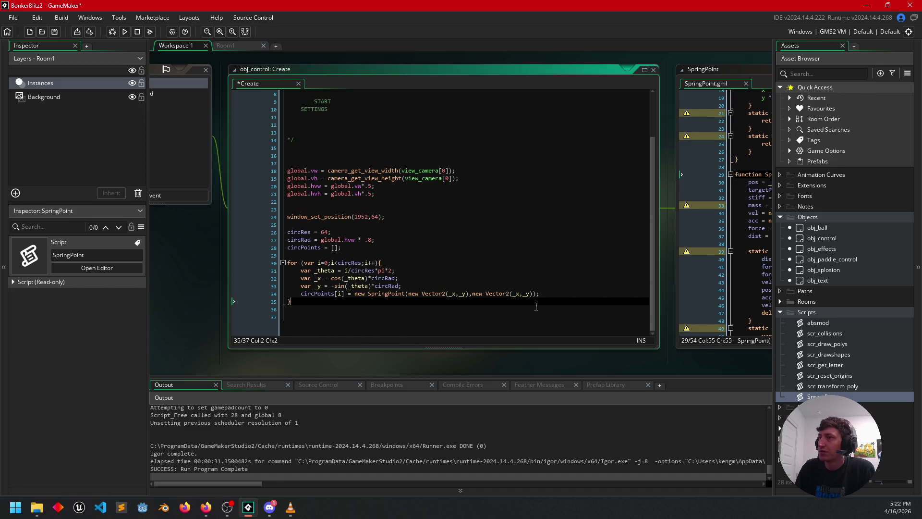
click(563, 291)
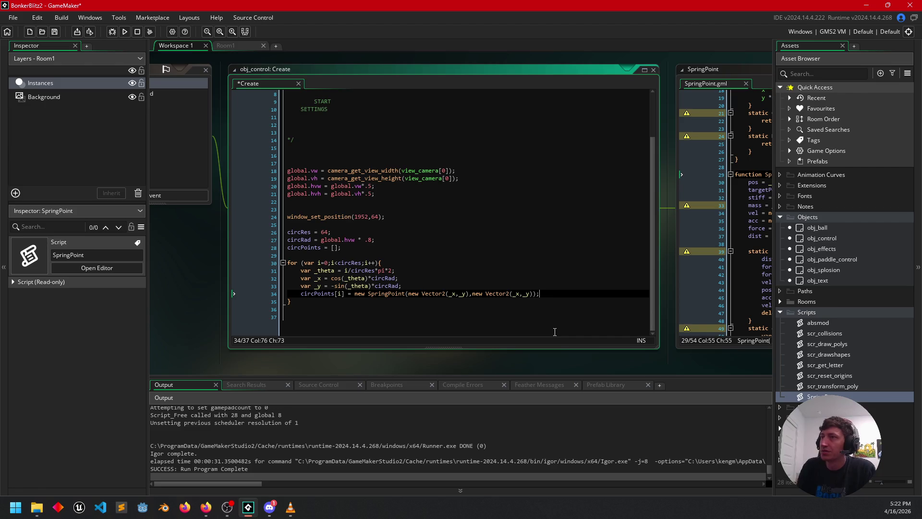
mouse_move(212, 287)
mouse_down()
mouse_move(364, 297)
mouse_move(355, 305)
mouse_up()
Add a Step event to obj_control and clear its placeholder comment
click(295, 214)
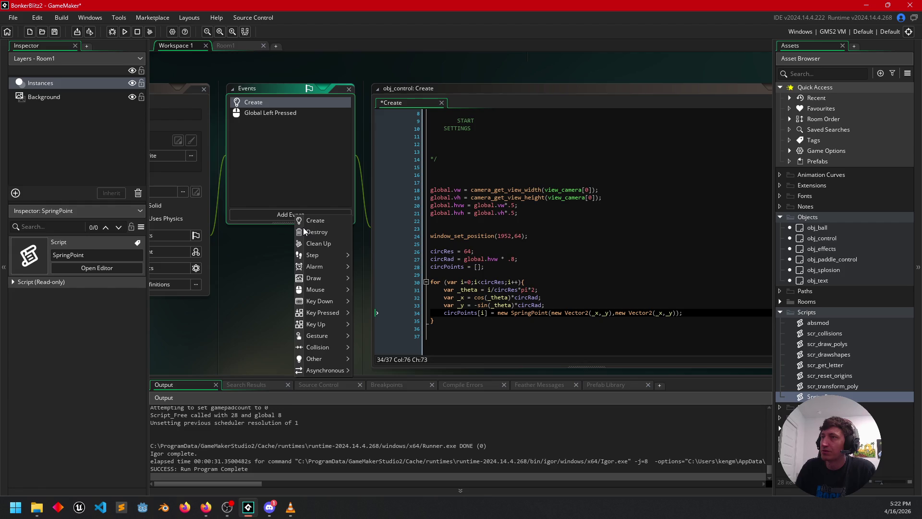
mouse_move(319, 255)
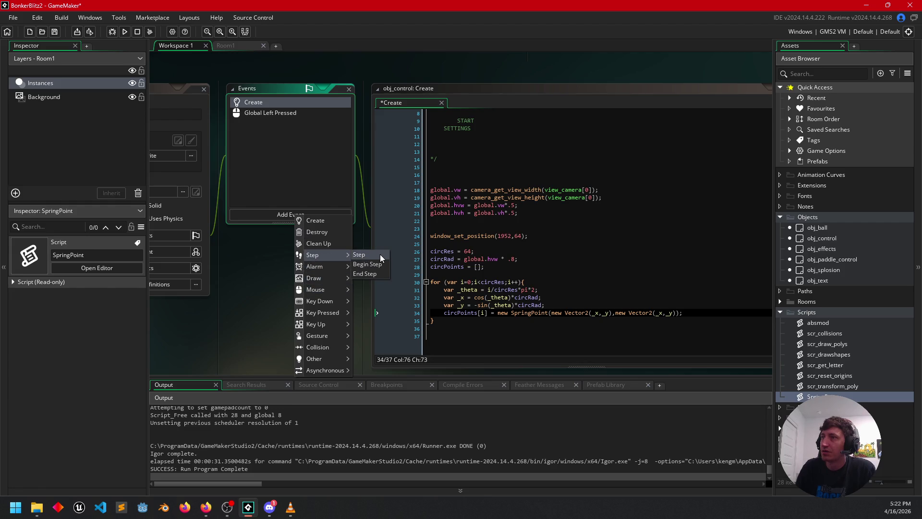
click(379, 254)
key(Return)
key(Return)
key(Return)
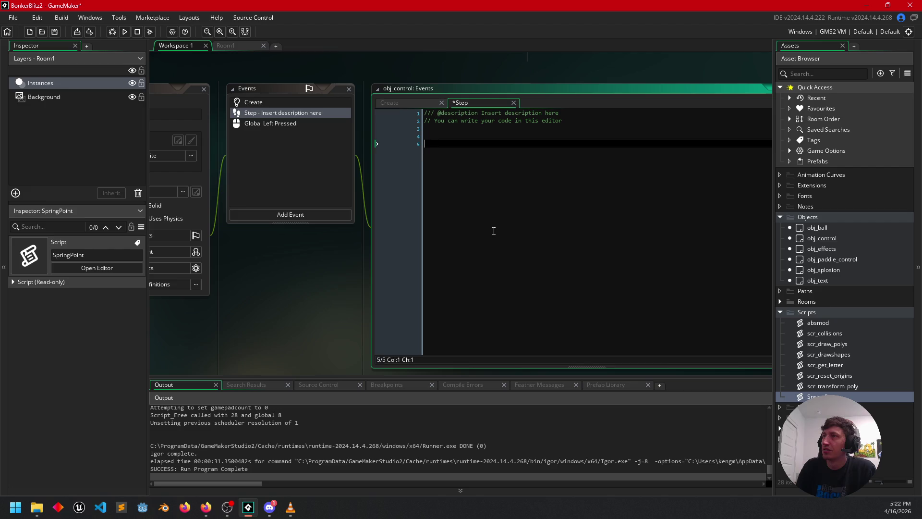
key(Up)
key(Up)
key(Up)
key(shift+Up)
key(shift+Up)
key(Delete)
key(Down)
key(Down)
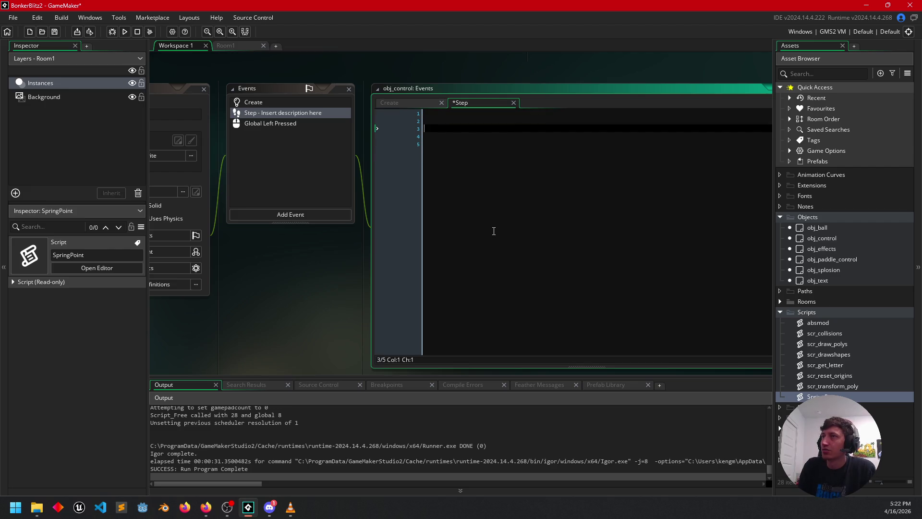
Write for (var i=0;i<circRes;i++){ circPoints[i].update(); } and copy the loop
text(for ()
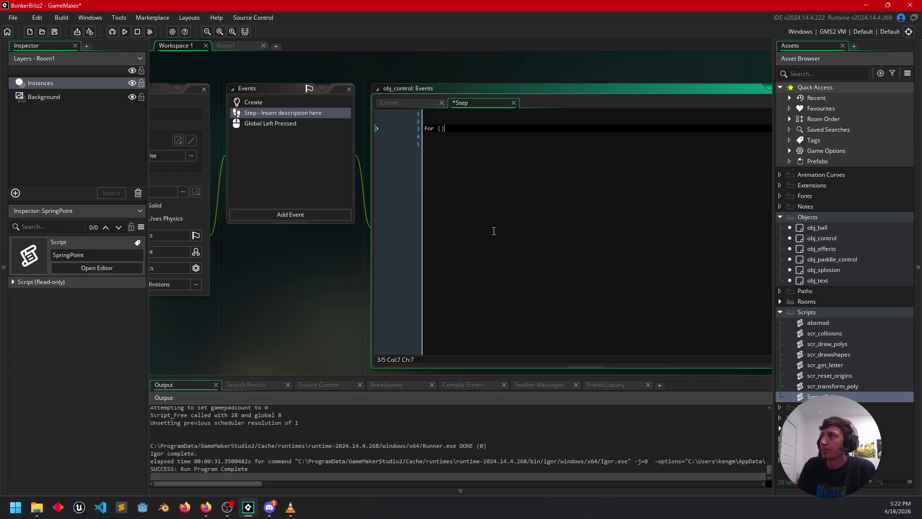
text(var i =)
key(BackSpace)
key(BackSpace)
text(=)
text(0;i<)
text(circ)
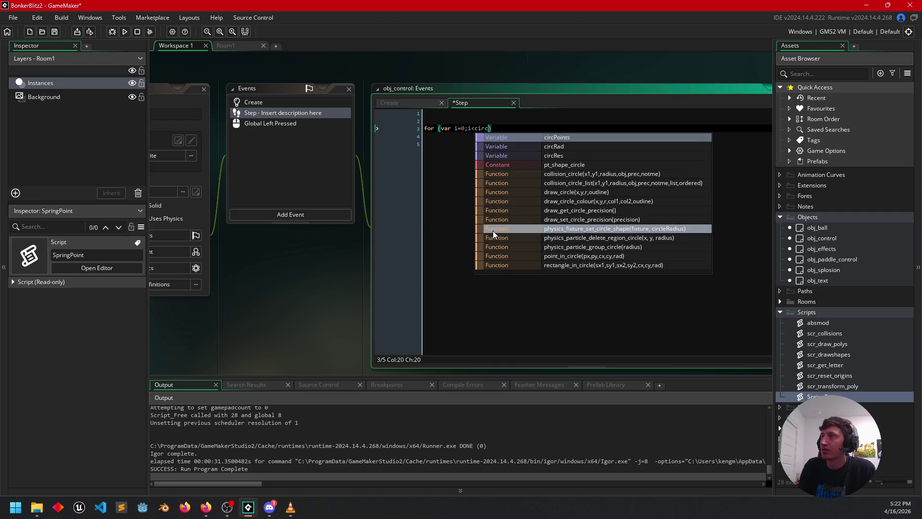
text(Res)
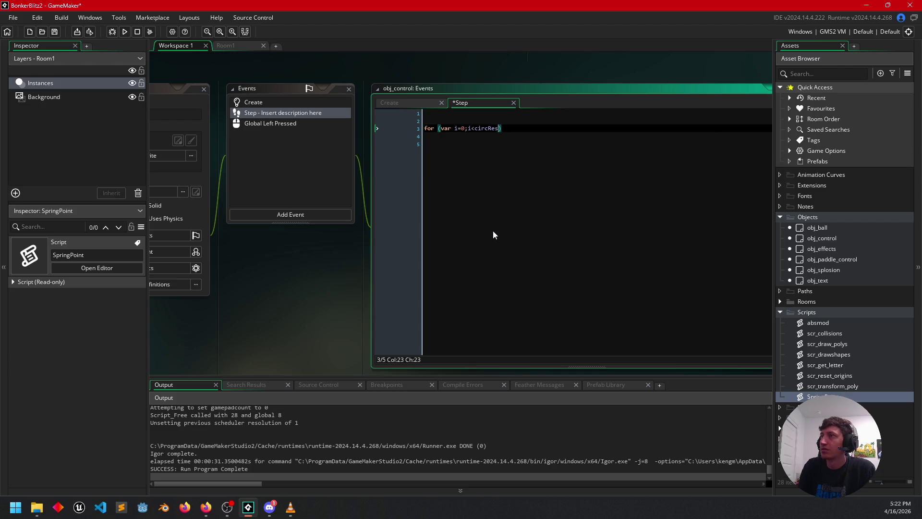
text(;i++)
text(){)
key(Return)
key(Return)
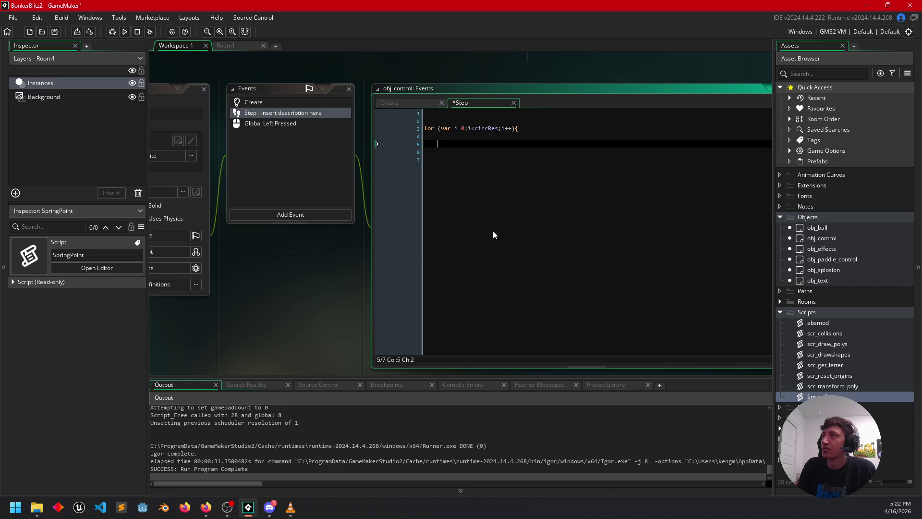
text(})
key(Up)
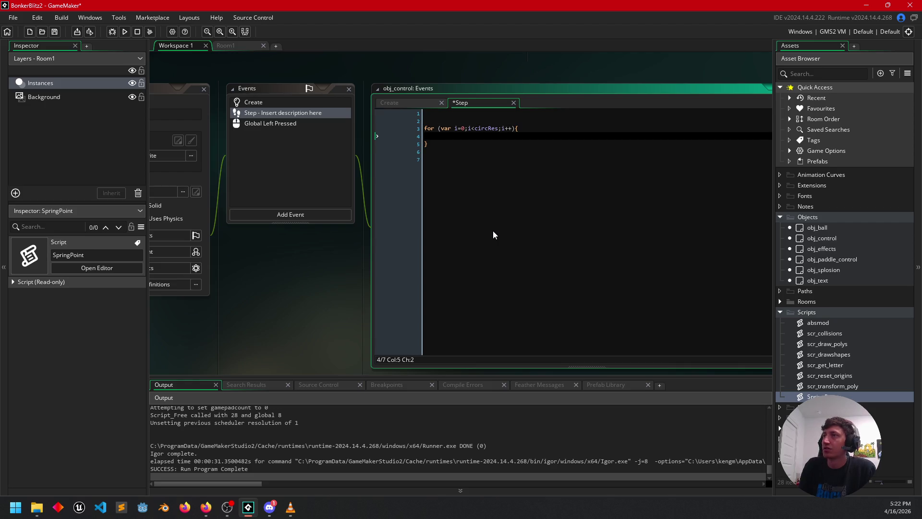
text(circPoints)
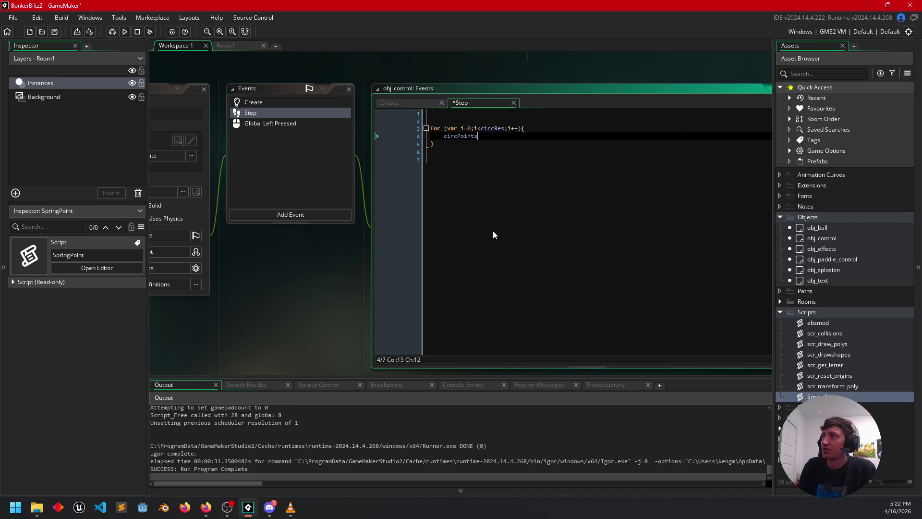
text([i])
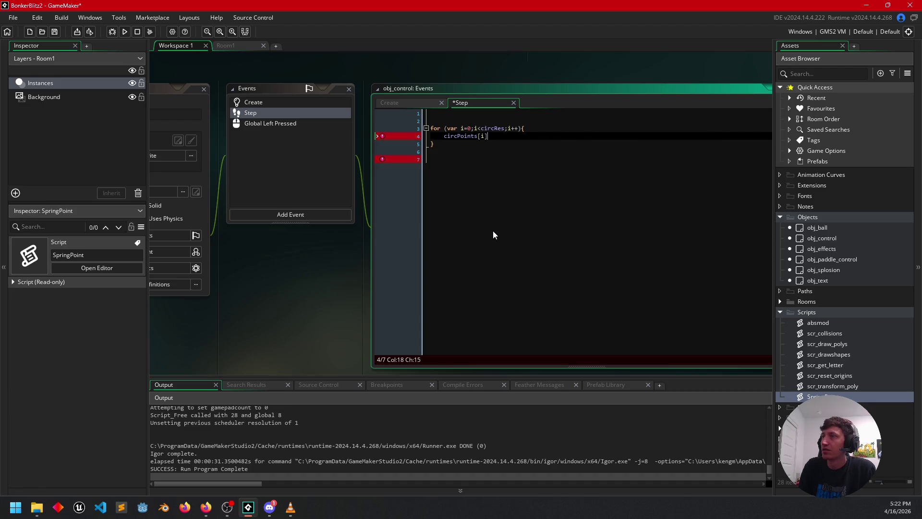
text(.update())
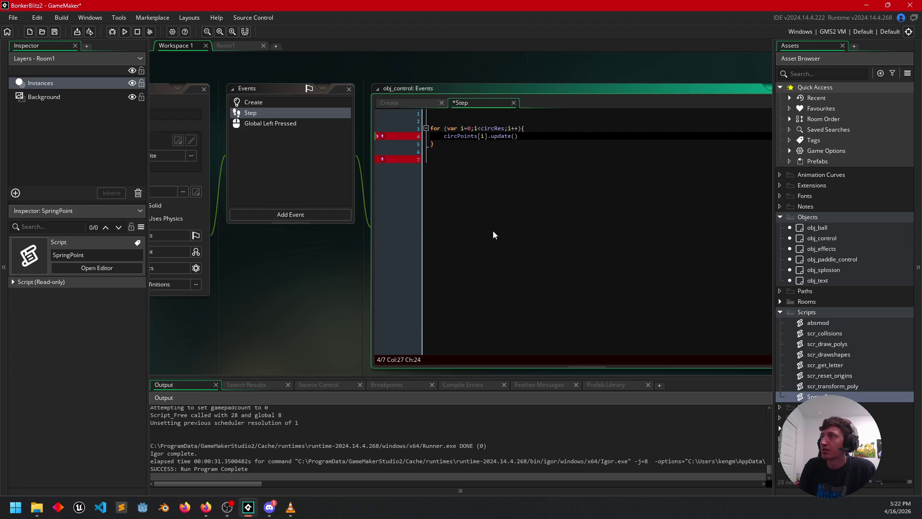
text(;)
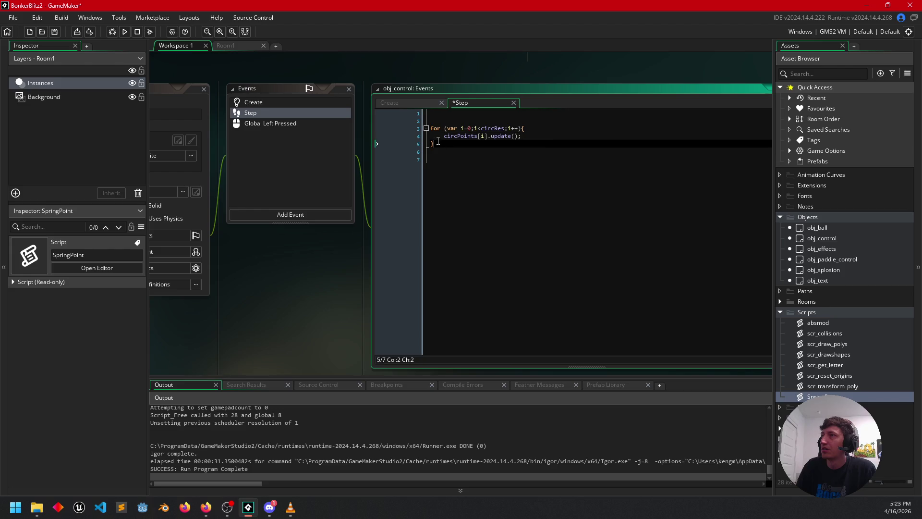
drag(447, 145, 427, 126)
key(ctrl+c)
click(434, 160)
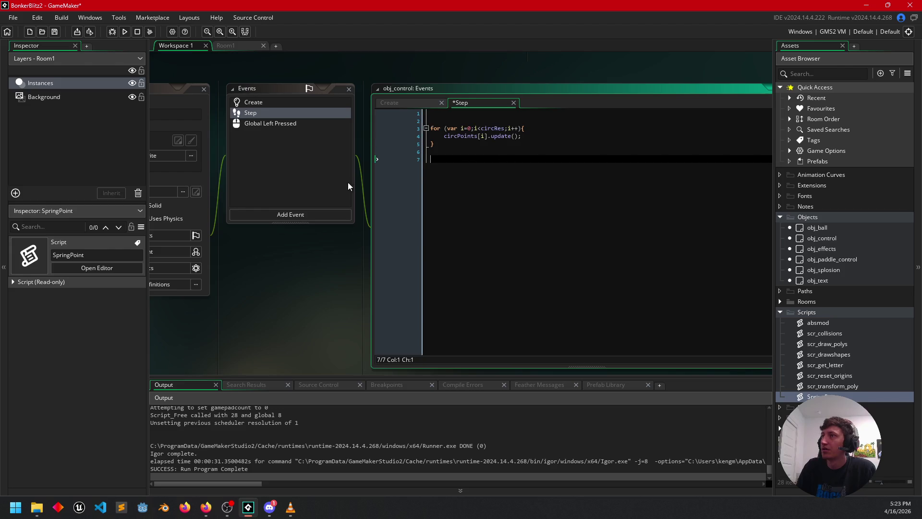
click(268, 215)
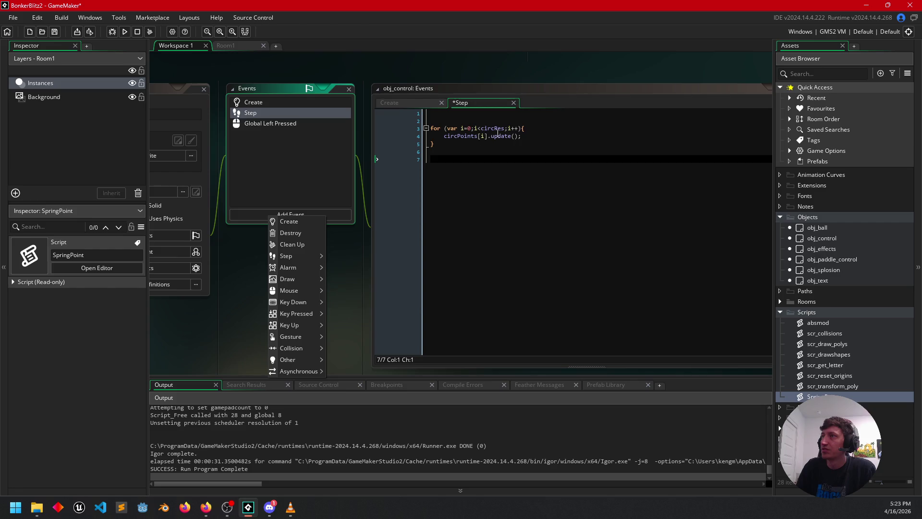
Add a Draw event to obj_control and delete its placeholder code
mouse_move(305, 338)
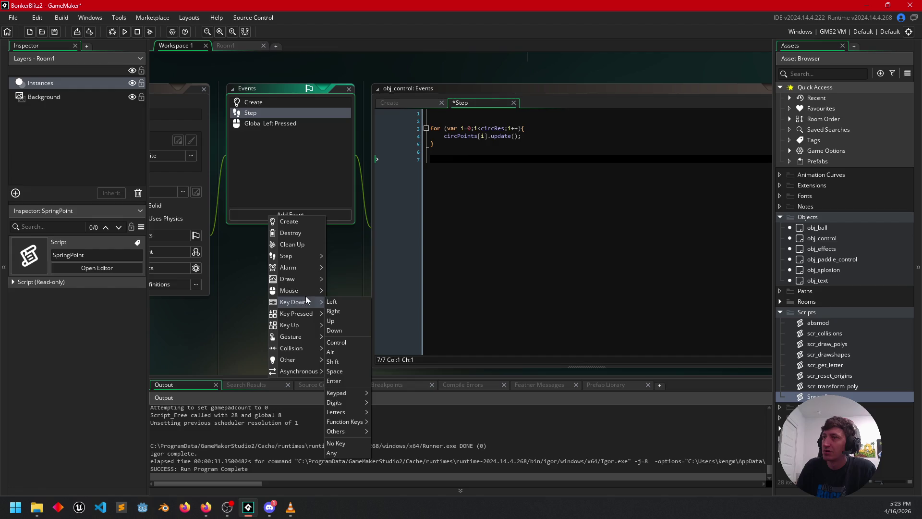
mouse_move(307, 281)
click(343, 282)
click(510, 210)
key(ctrl+a)
key(BackSpace)
Paste the circRes loop into the Draw event and change update() to draw()
key(Return)
key(Return)
key(Return)
key(Up)
key(Up)
key(ctrl+v)
double_click(500, 128)
text(draw)
key(Escape)
key(Down)
click(504, 169)
mouse_move(296, 288)
mouse_down()
mouse_move(362, 266)
mouse_move(398, 279)
mouse_up()
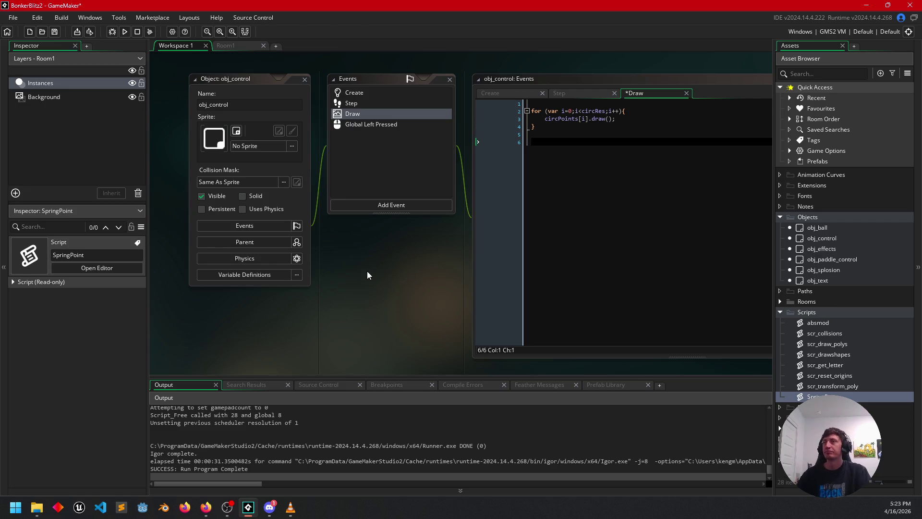
Test-run the game, close it, and return to the Create event code
click(124, 32)
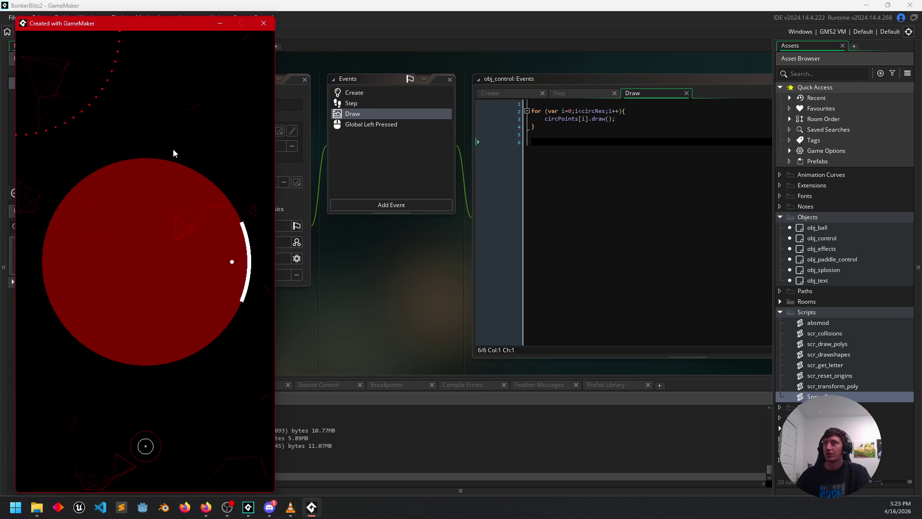
click(264, 28)
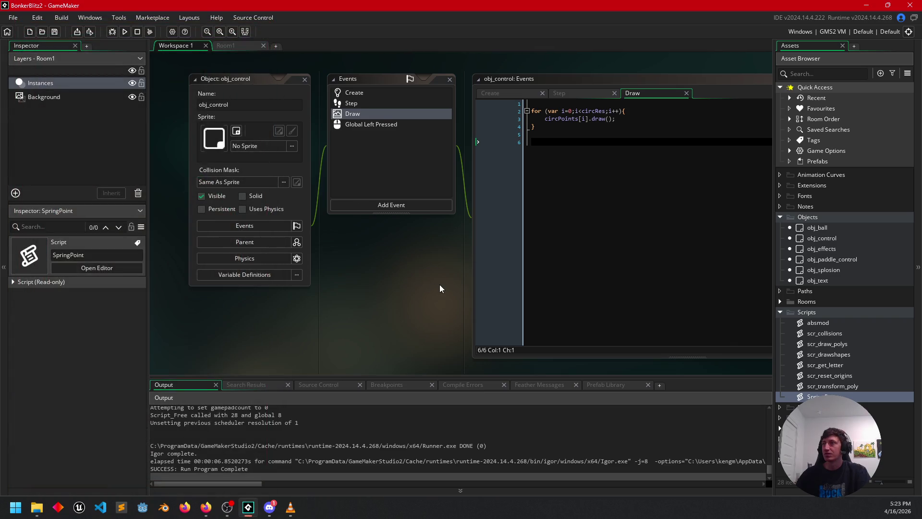
drag(440, 284, 316, 273)
click(391, 103)
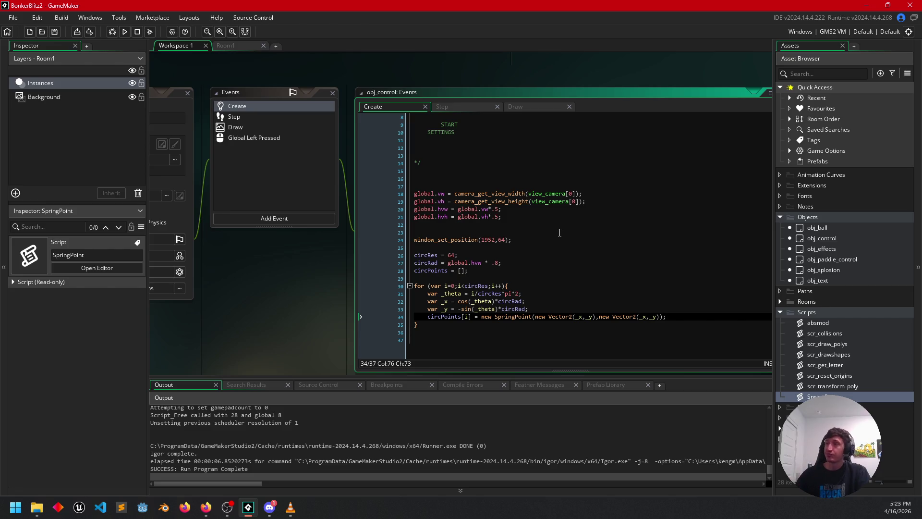
Review the angle and _x lines, typing then removing a global.h prefix before cos
click(507, 294)
click(515, 301)
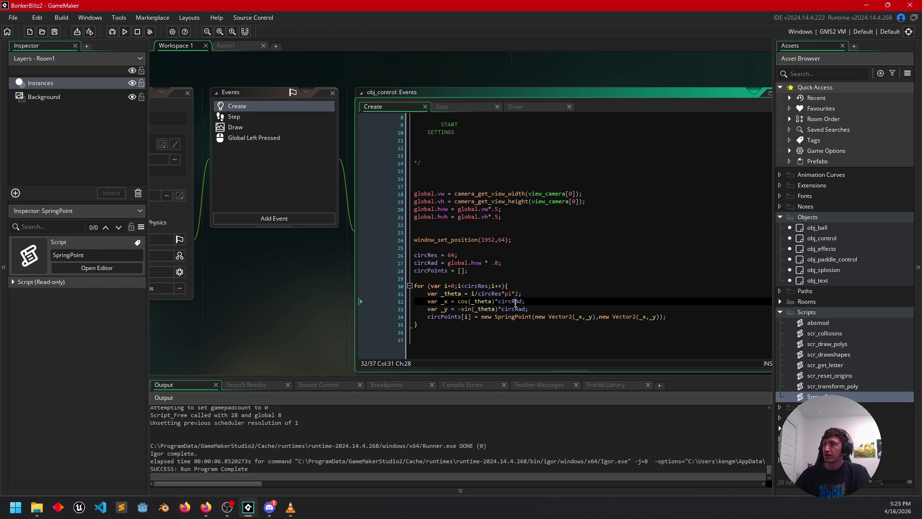
click(459, 301)
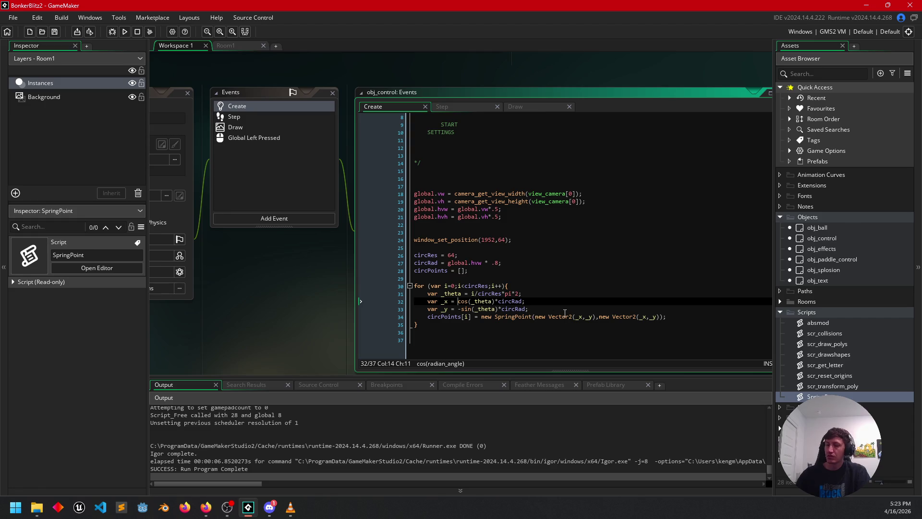
text(global.h)
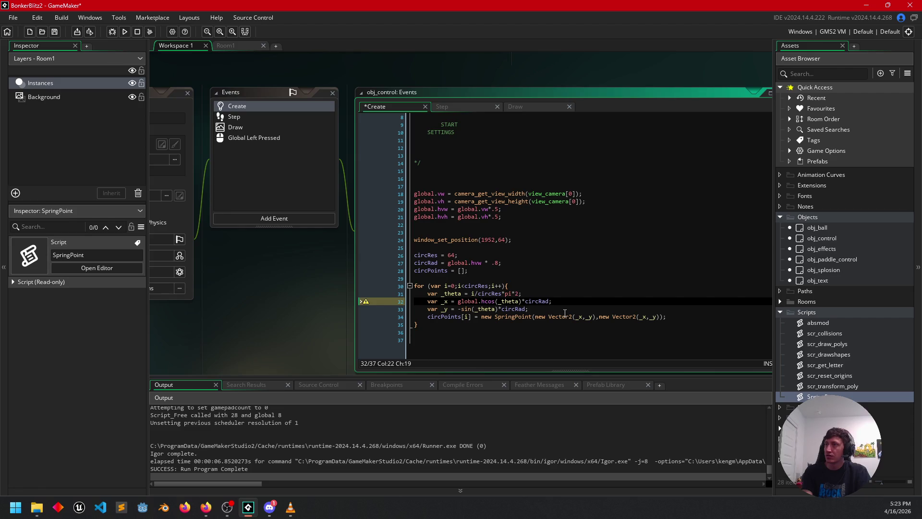
key(BackSpace)
key(BackSpace)
key(BackSpace)
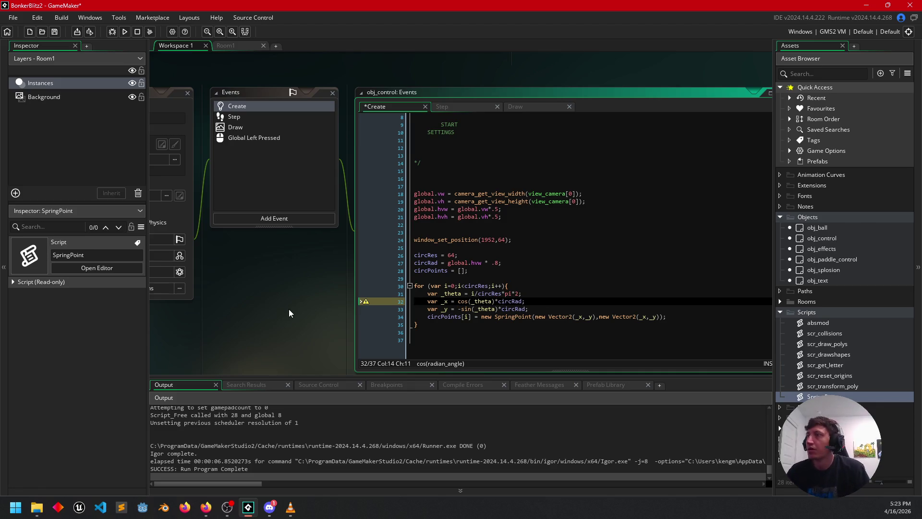
Pan the workspace past obj_paddle_control's code and open the Room1 room editor
drag(289, 309, 338, 176)
drag(362, 229, 368, 102)
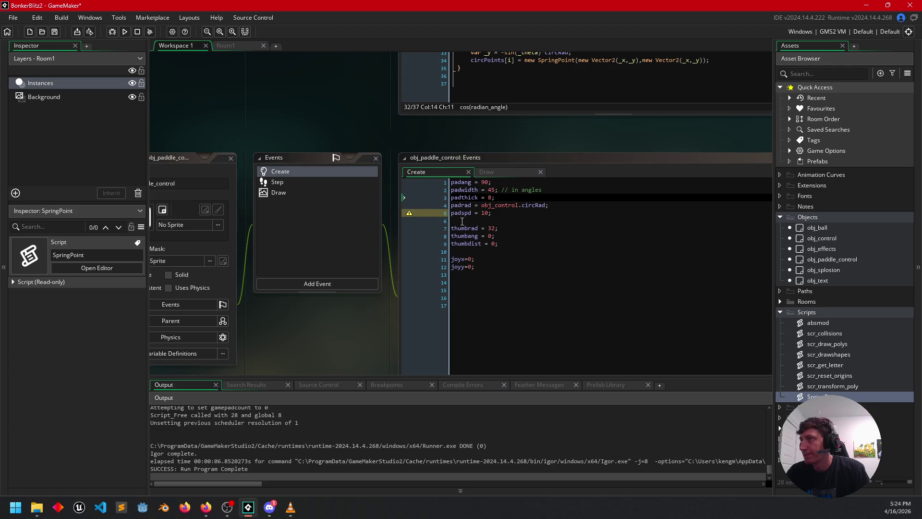
mouse_move(365, 91)
mouse_down()
mouse_move(358, 114)
mouse_move(359, 13)
mouse_up()
drag(339, 244, 372, 255)
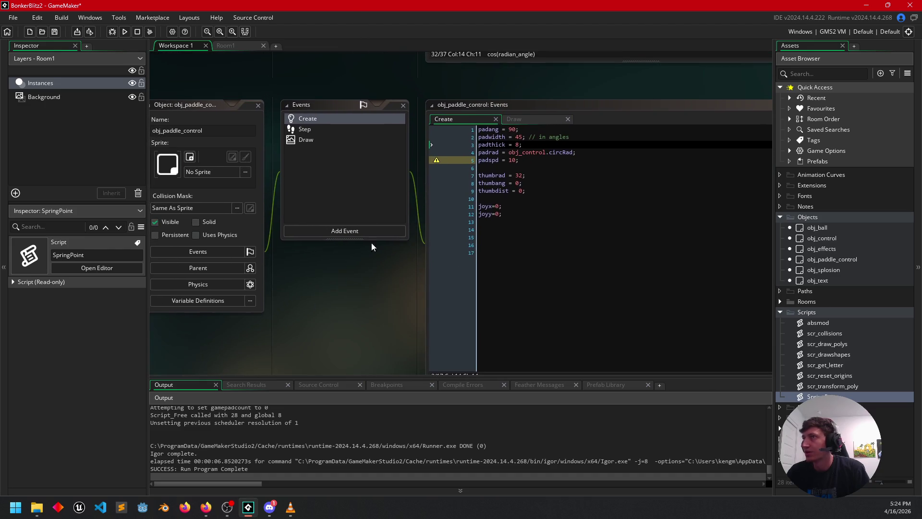
click(241, 47)
scroll(525, 313, down, 2)
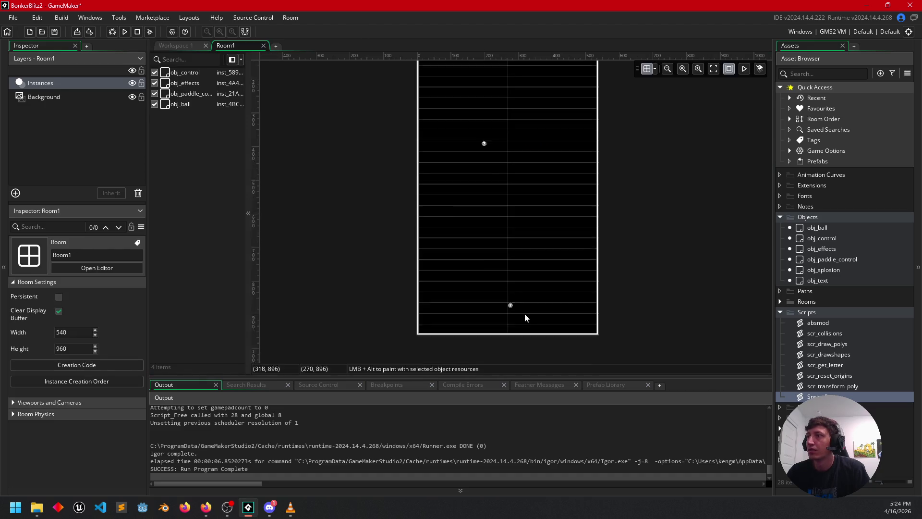
Go back to Workspace 1 and view obj_paddle_control's Draw event joystick code
scroll(549, 301, up, 1)
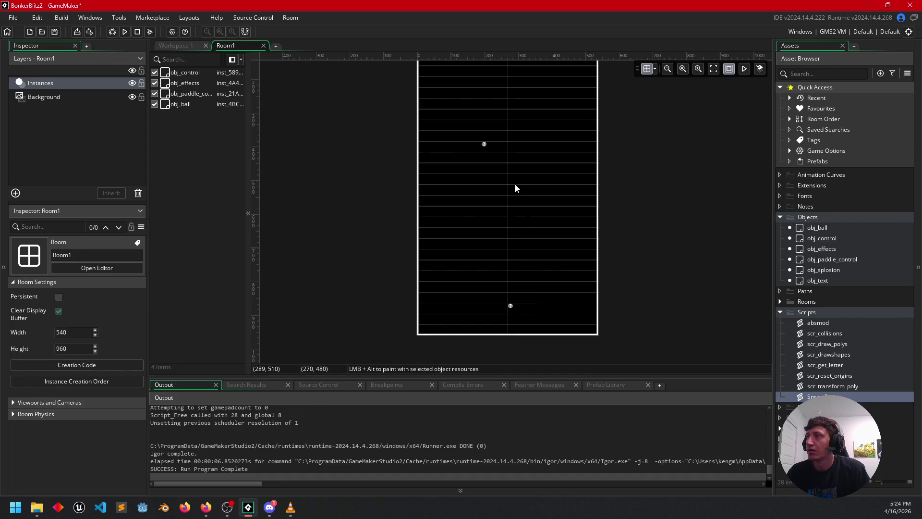
drag(378, 244, 367, 296)
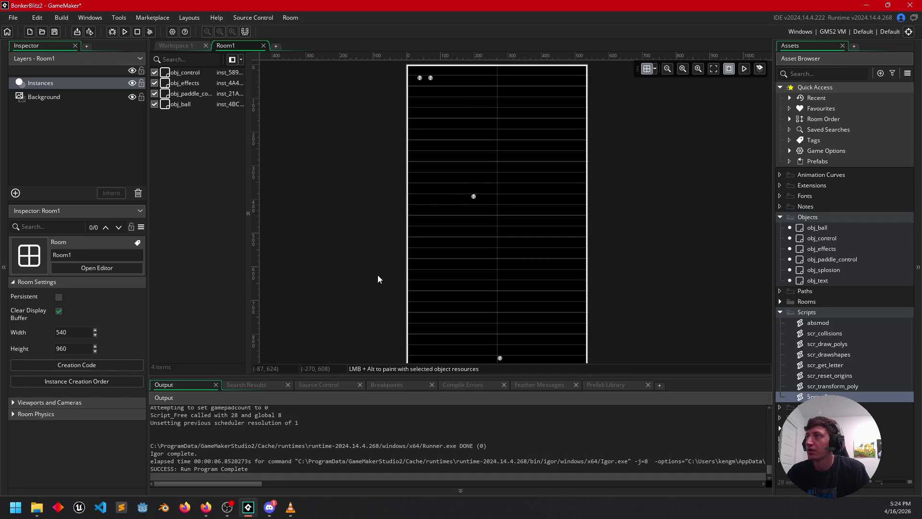
click(178, 46)
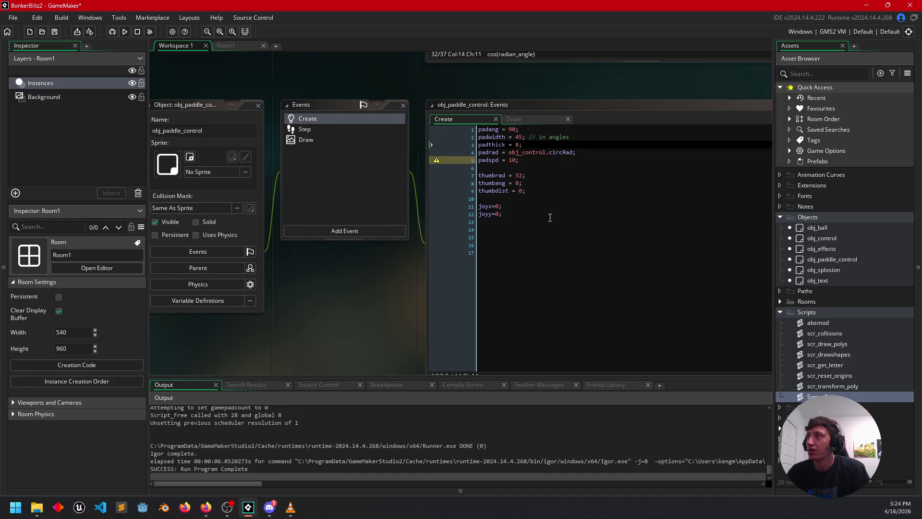
drag(404, 301, 374, 267)
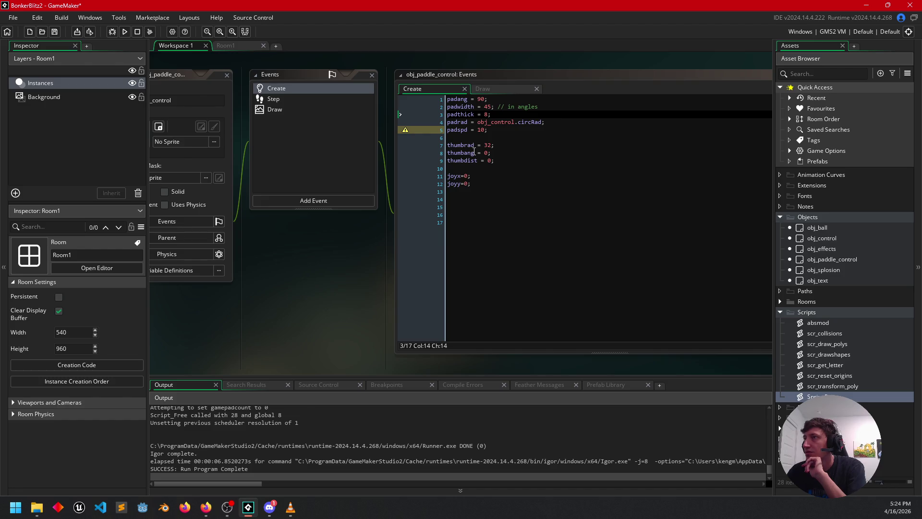
mouse_move(349, 259)
mouse_down()
mouse_move(358, 247)
mouse_move(371, 261)
mouse_up()
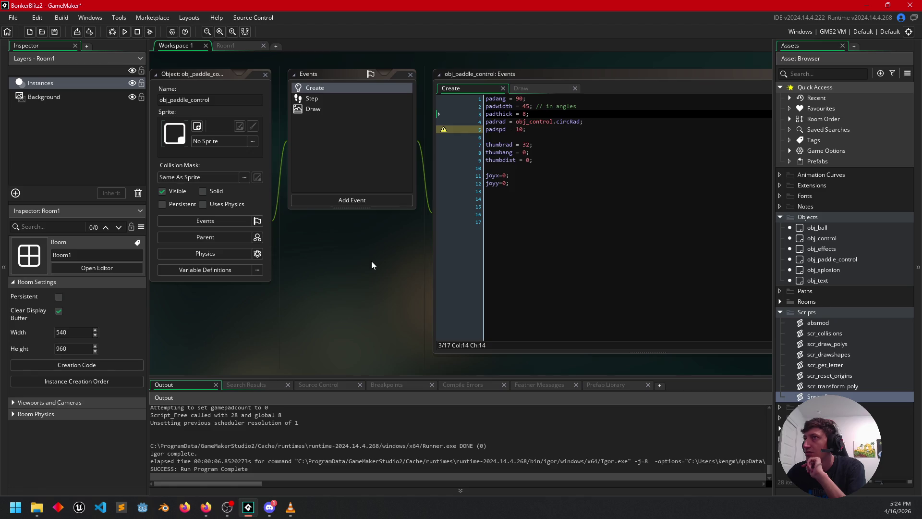
click(563, 86)
drag(358, 268, 305, 249)
scroll(518, 217, down, 3)
click(452, 158)
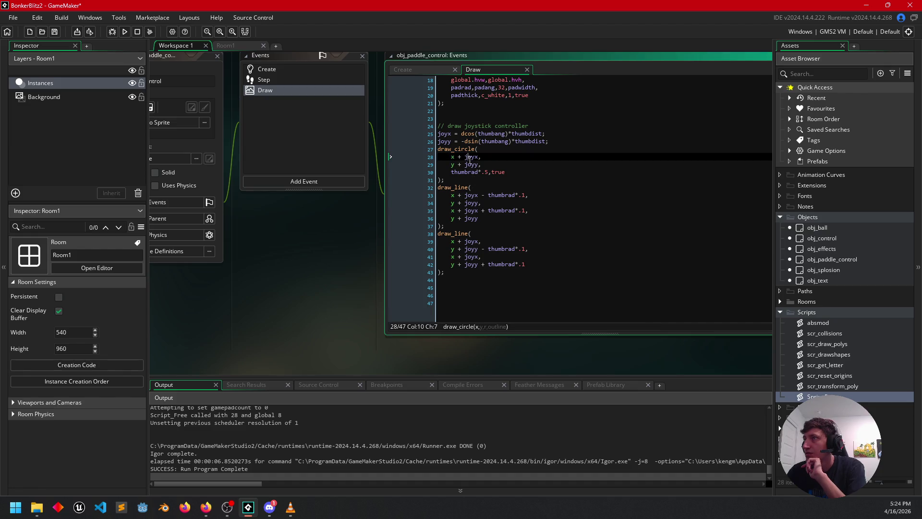
Change the offset variable in the first joystick line to joyx
click(477, 195)
key(Delete)
text(x)
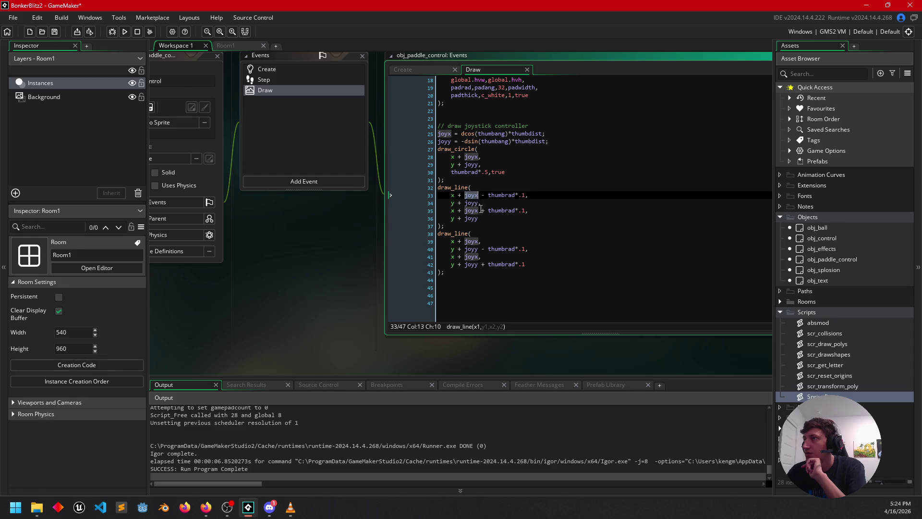
key(Down)
key(Down)
key(Down)
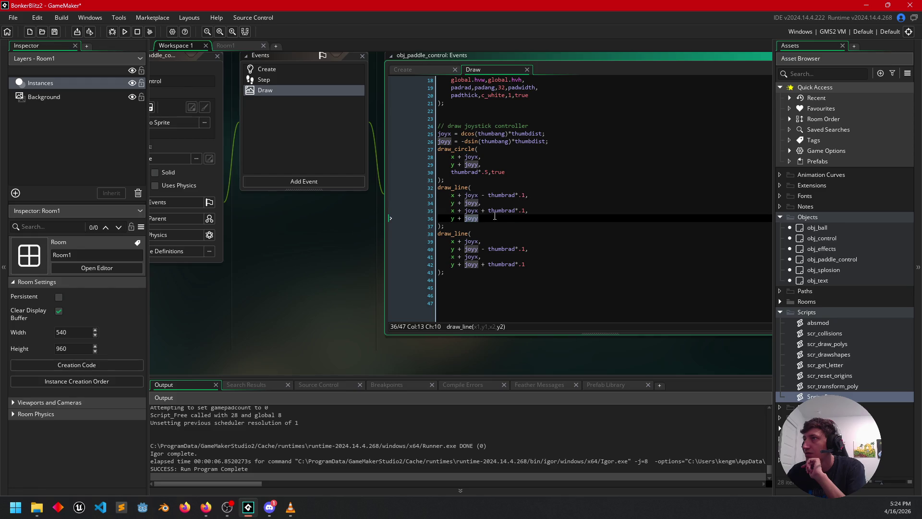
click(505, 211)
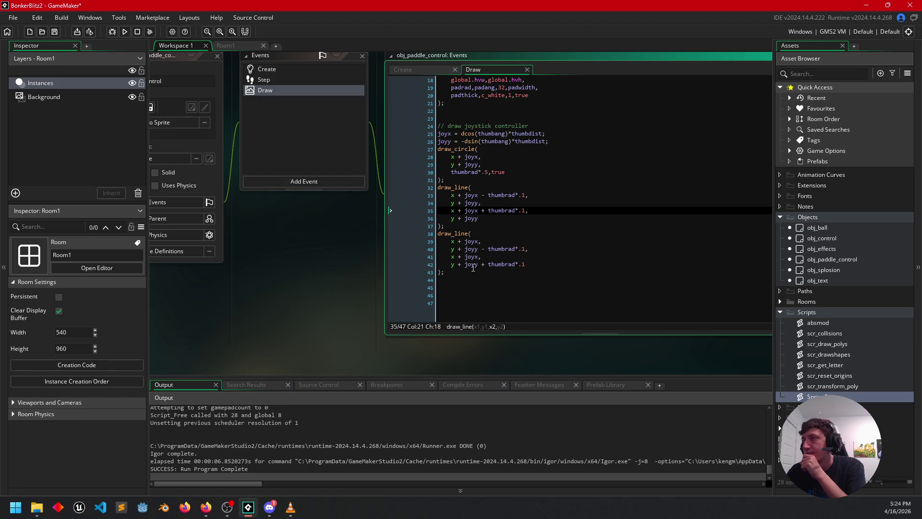
Remove the trailing comma after global.hvh in the paddle's scr_draw_arc call
scroll(495, 211, up, 2)
click(488, 179)
scroll(488, 237, up, 4)
click(472, 233)
click(466, 195)
click(479, 210)
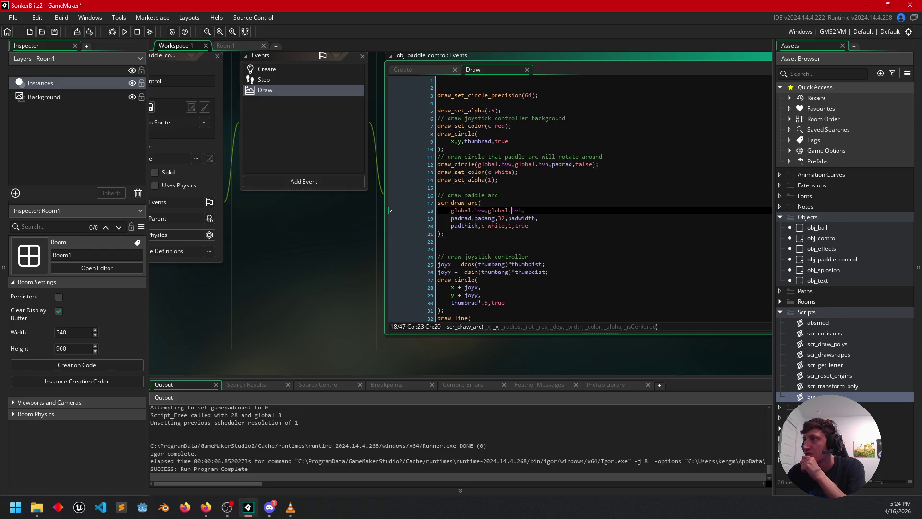
click(525, 211)
key(BackSpace)
Pan the workspace over to obj_control's Create code window
scroll(318, 268, up, 1)
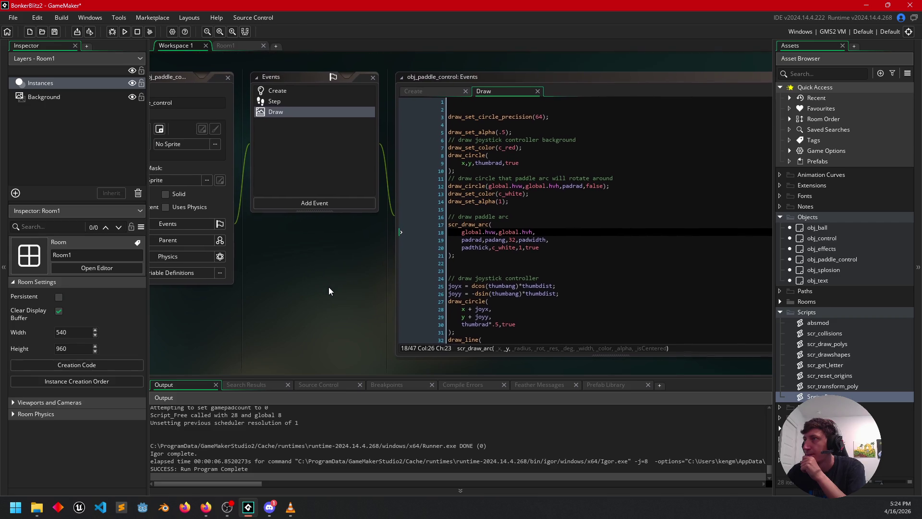
drag(328, 289, 338, 288)
scroll(341, 288, up, 5)
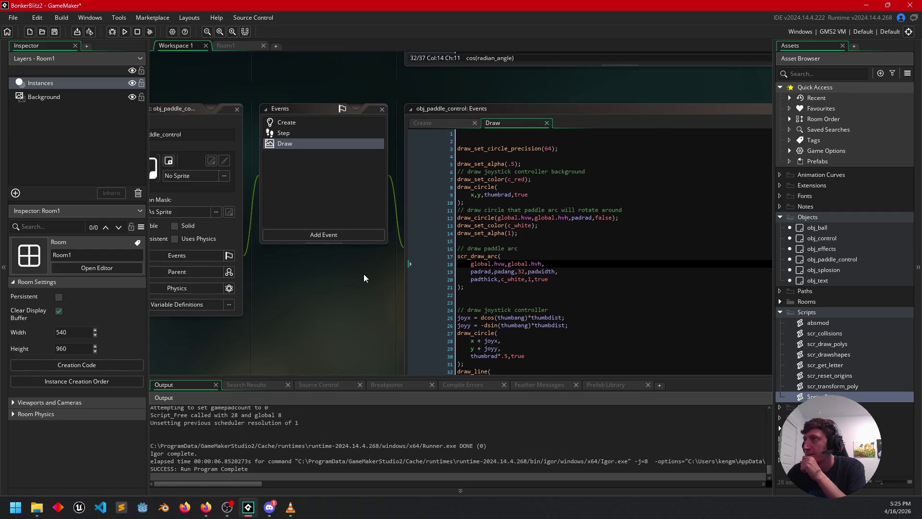
mouse_move(314, 136)
mouse_down()
mouse_move(320, 325)
mouse_move(331, 332)
mouse_move(339, 333)
mouse_move(328, 284)
mouse_move(377, 277)
mouse_move(353, 275)
mouse_up()
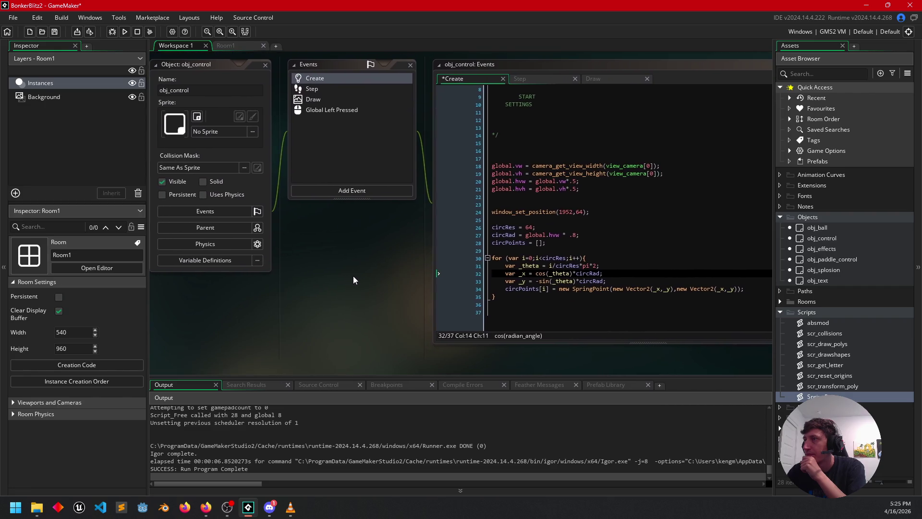
Centre obj_control's Create code and select global.hvw on line 20
click(614, 275)
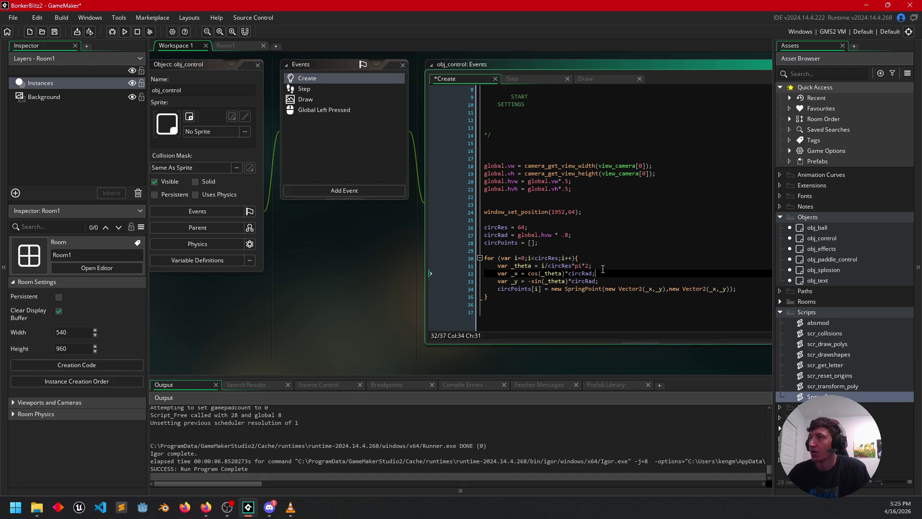
drag(382, 287, 318, 272)
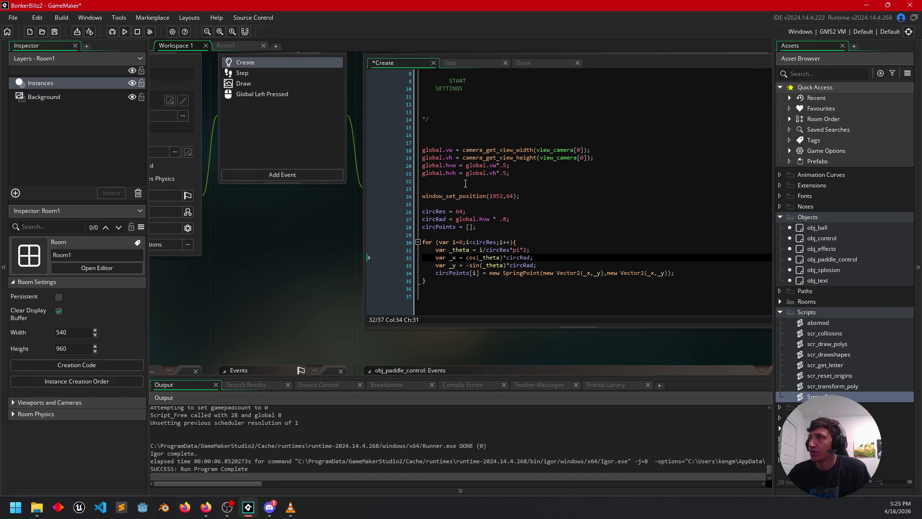
drag(457, 165, 420, 168)
click(457, 165)
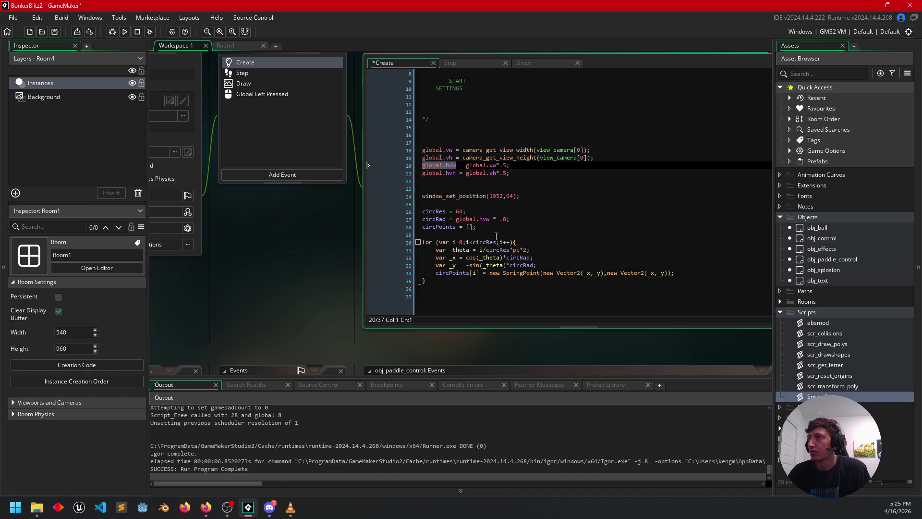
Inspect the _theta loop and circPoints line, then switch to the Room1 layout
click(492, 258)
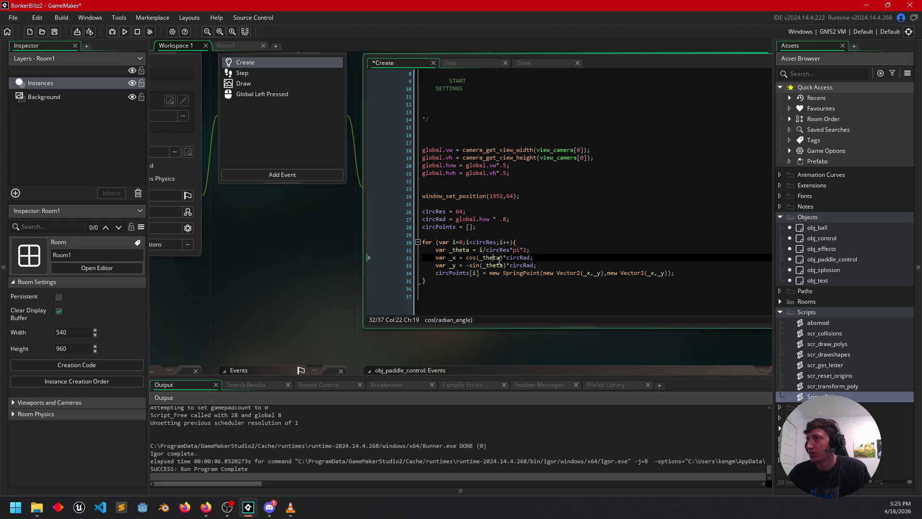
click(510, 232)
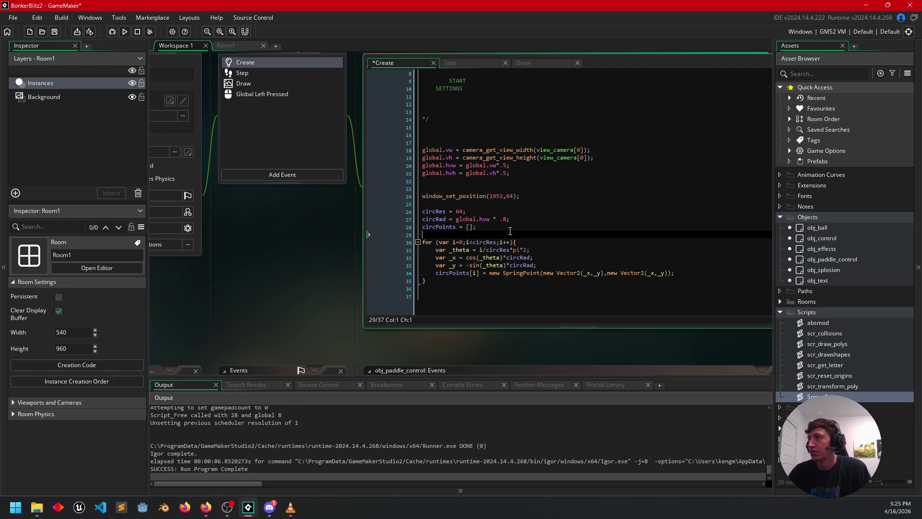
click(518, 226)
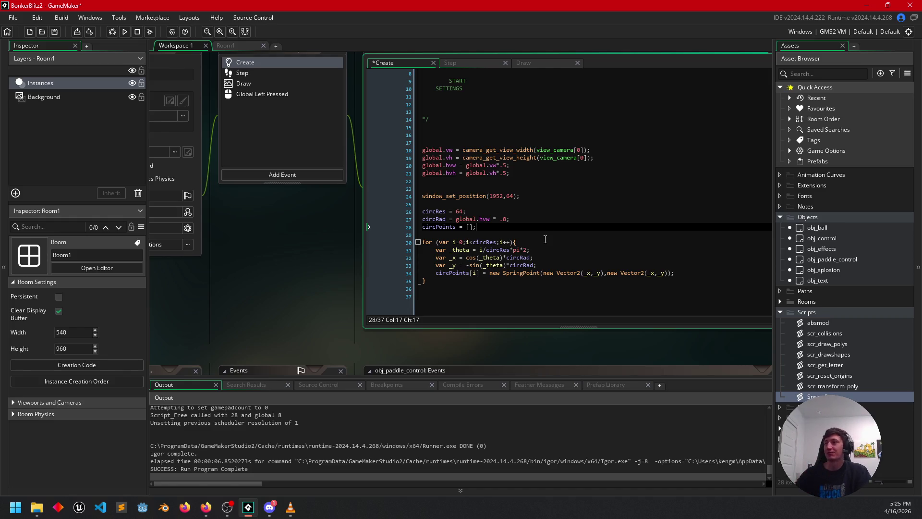
scroll(305, 249, up, 2)
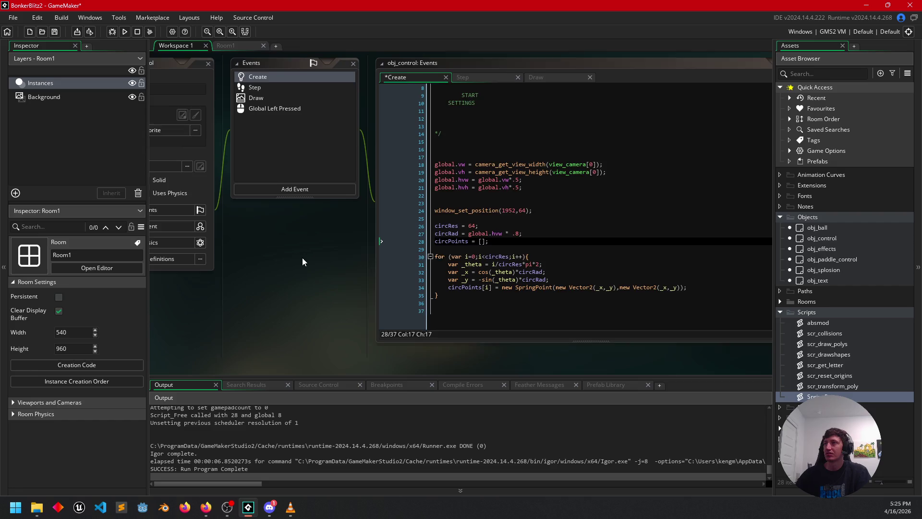
click(232, 45)
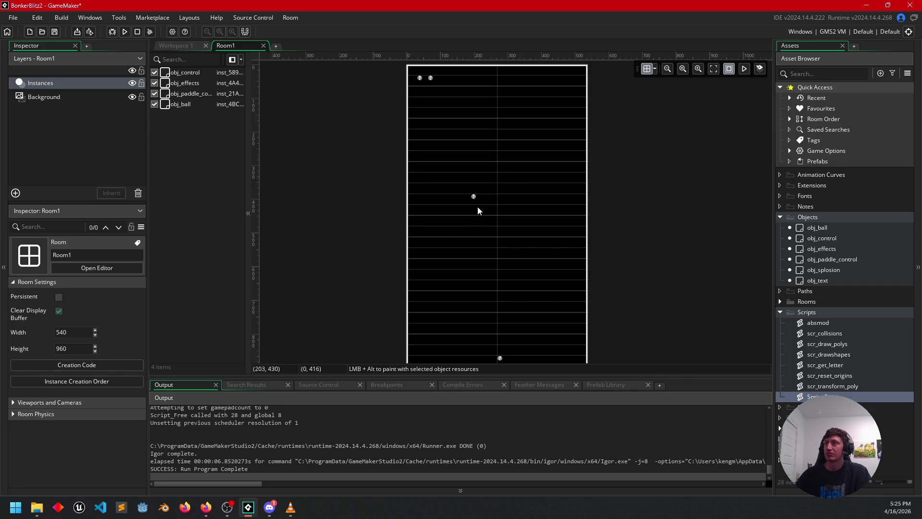
Drag the obj_control instance to the centre of Room1 at 270, 448
mouse_move(359, 174)
mouse_down()
mouse_move(370, 113)
mouse_move(367, 168)
mouse_up()
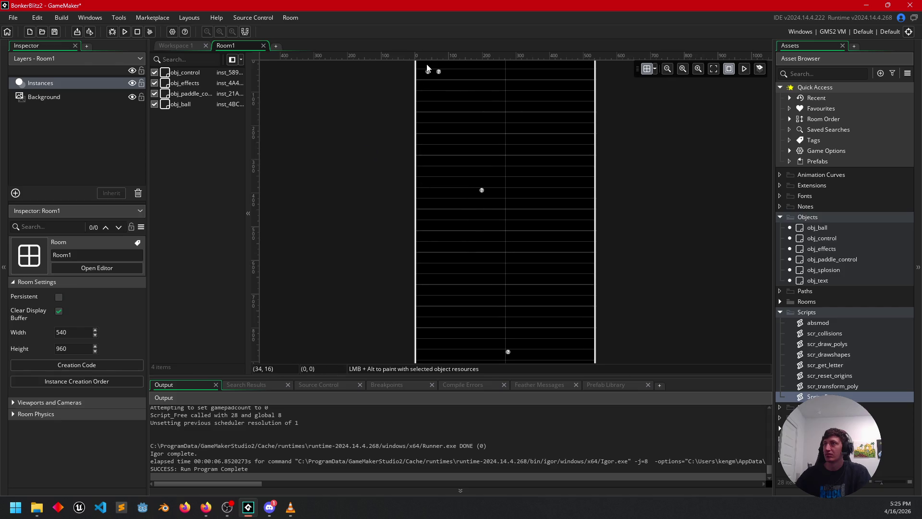
drag(401, 91, 397, 109)
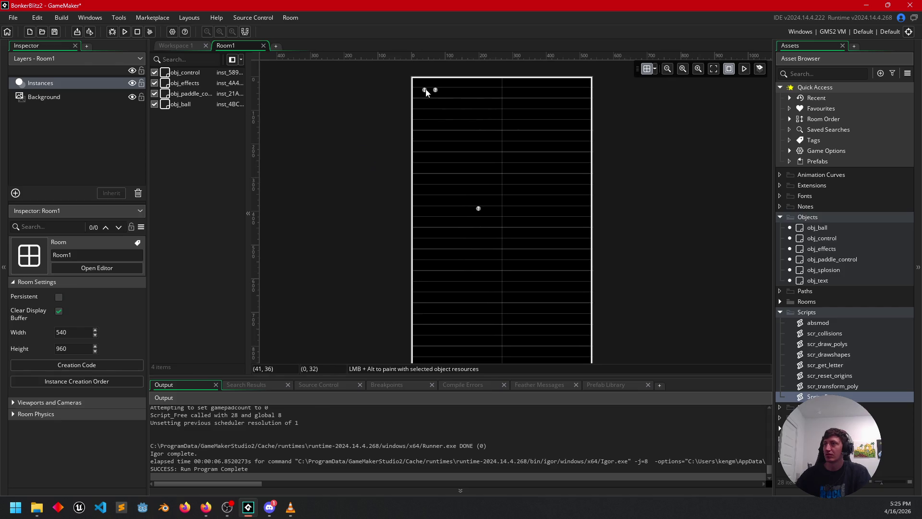
click(195, 73)
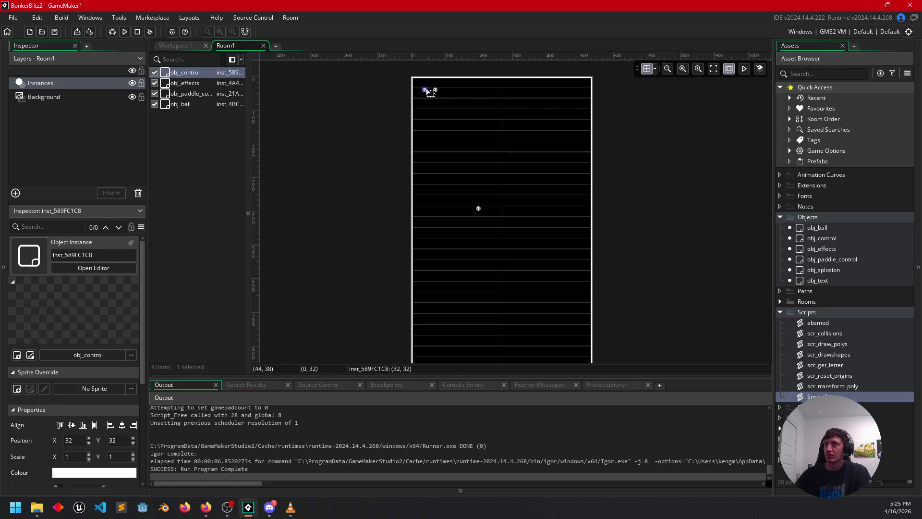
mouse_move(429, 93)
mouse_down()
mouse_move(485, 222)
mouse_move(518, 264)
mouse_move(521, 248)
mouse_up()
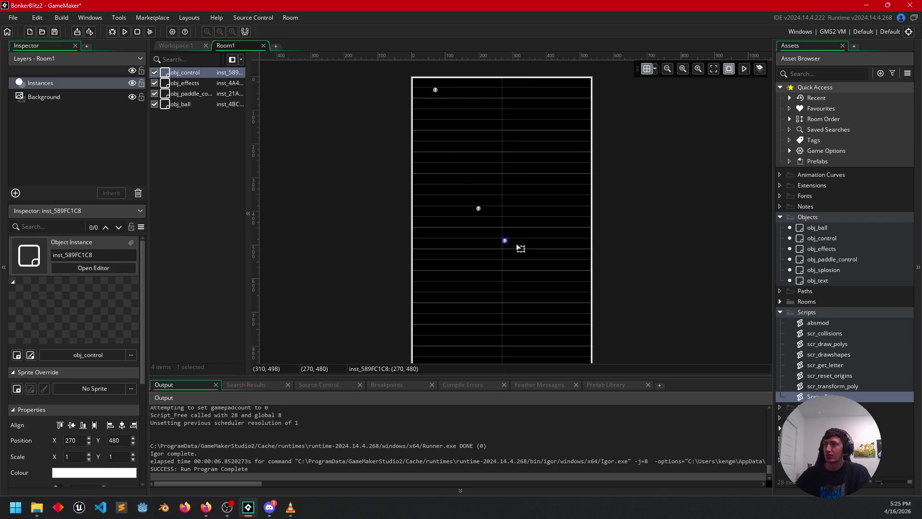
Check obj_control's placement beside obj_ball, then return to its Create code in Workspace 1
click(478, 207)
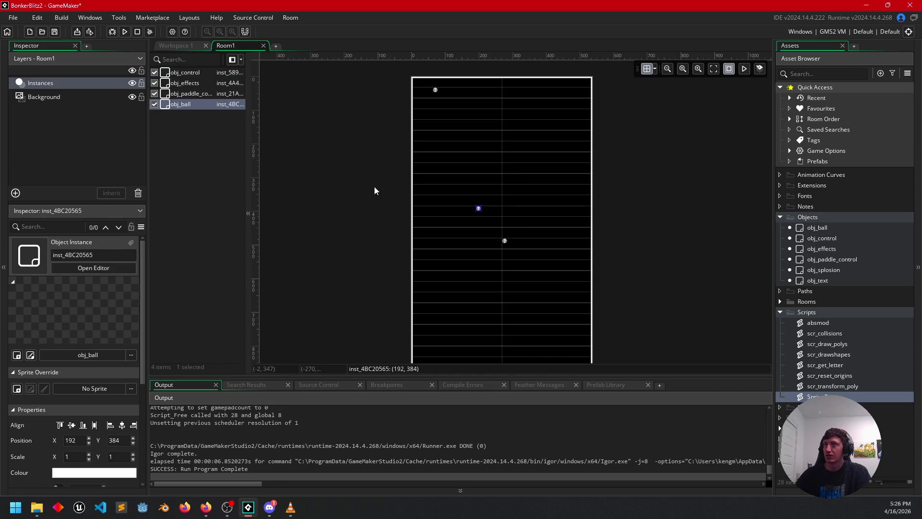
mouse_move(357, 211)
mouse_down()
mouse_move(362, 117)
mouse_move(356, 191)
mouse_up()
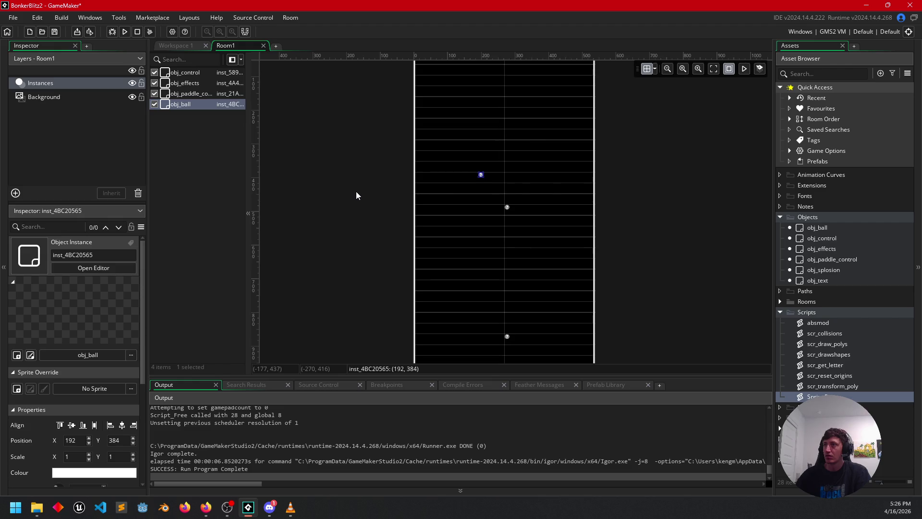
click(506, 207)
scroll(334, 197, down, 2)
drag(334, 197, 319, 279)
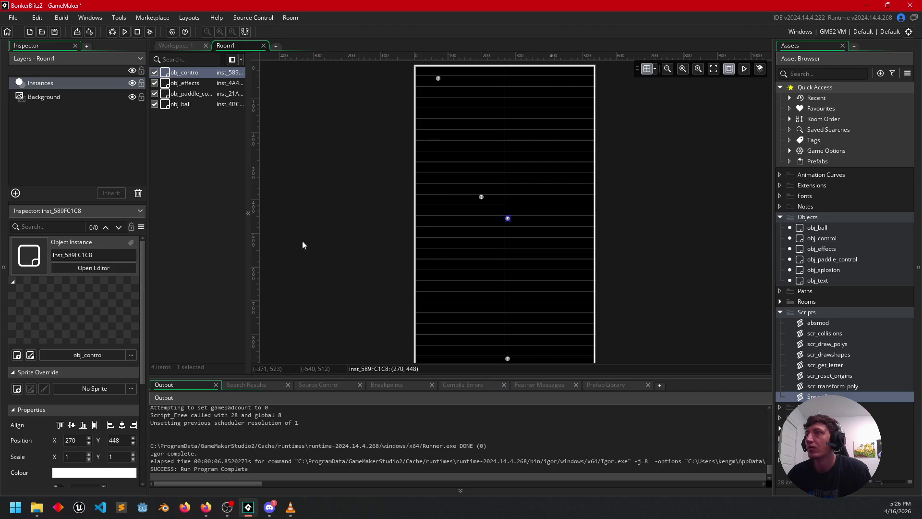
mouse_move(373, 241)
mouse_down()
mouse_move(373, 195)
mouse_move(379, 242)
mouse_move(379, 224)
mouse_up()
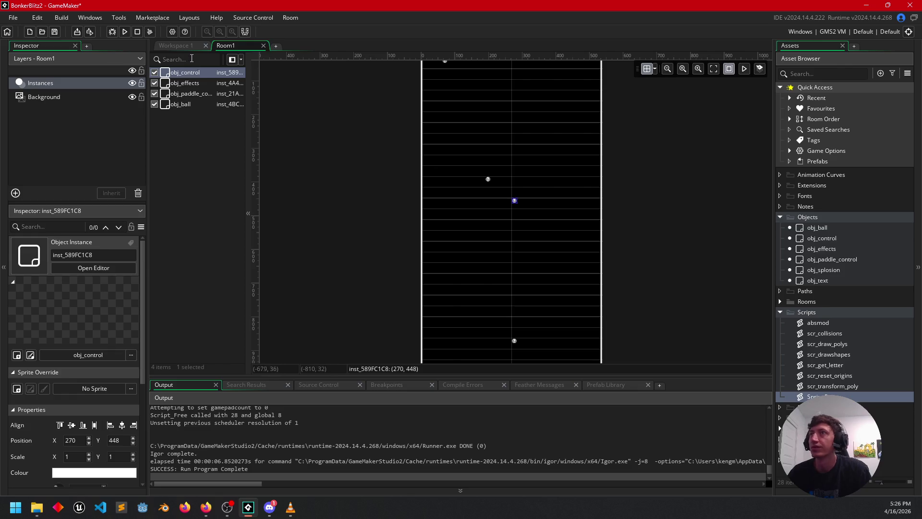
click(174, 46)
drag(285, 289, 270, 283)
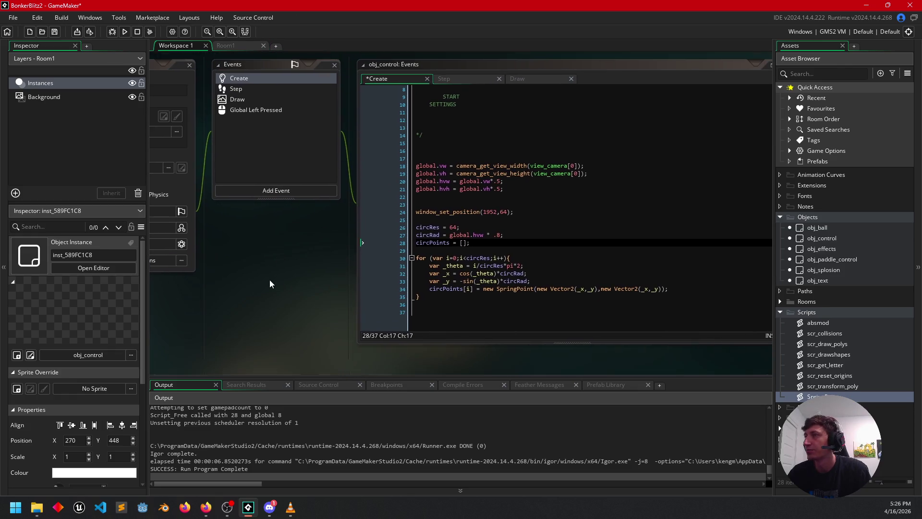
Offset the loop's points with _x = x+cos(...) and _y = y-sin(...), then run the game
click(464, 250)
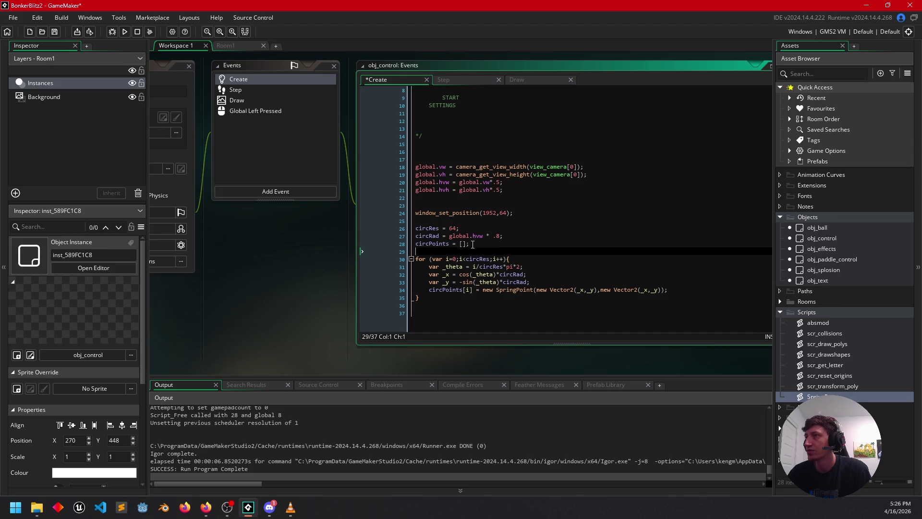
click(534, 277)
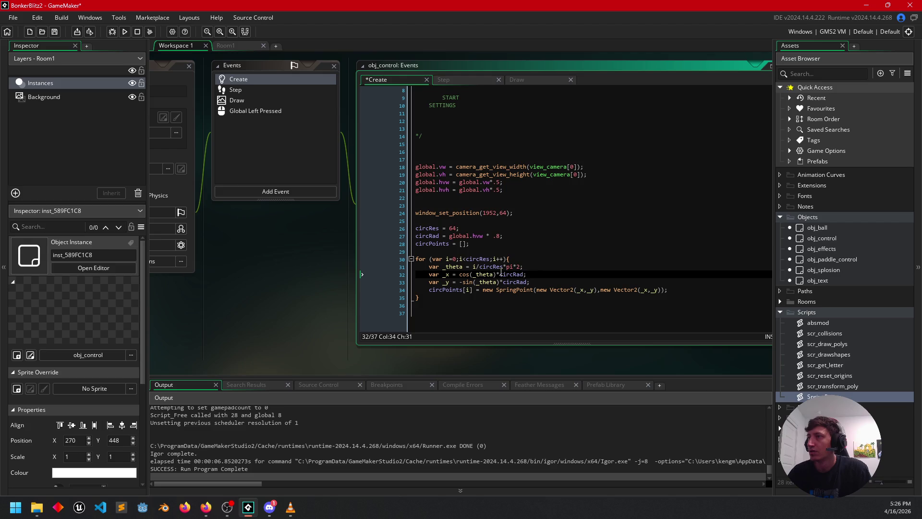
click(460, 274)
text(x+)
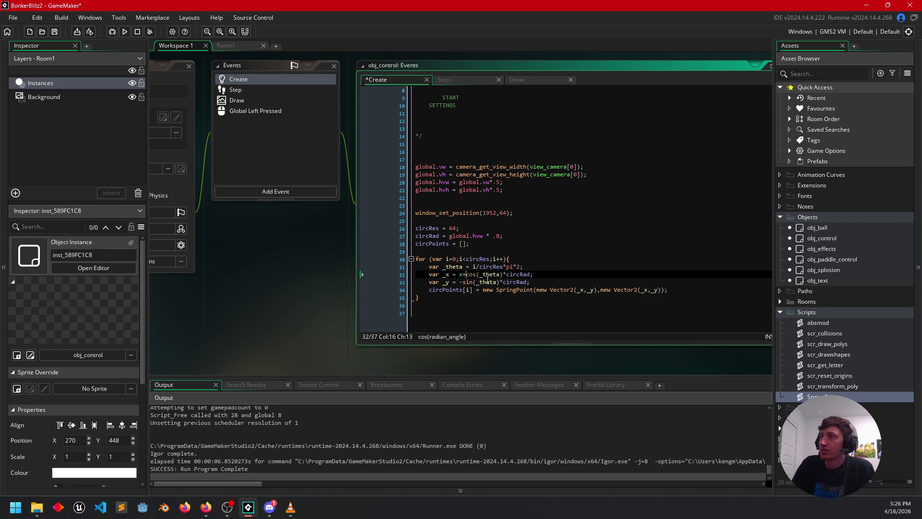
key(Down)
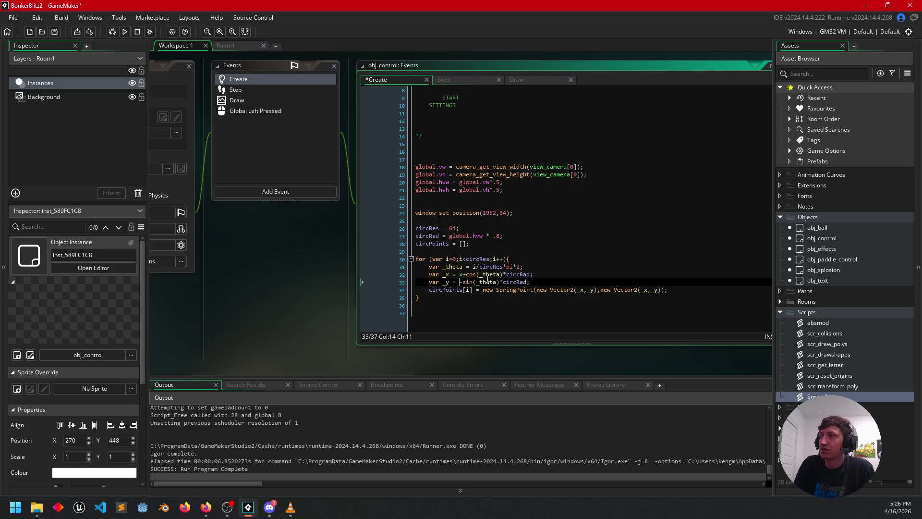
text(y)
click(576, 264)
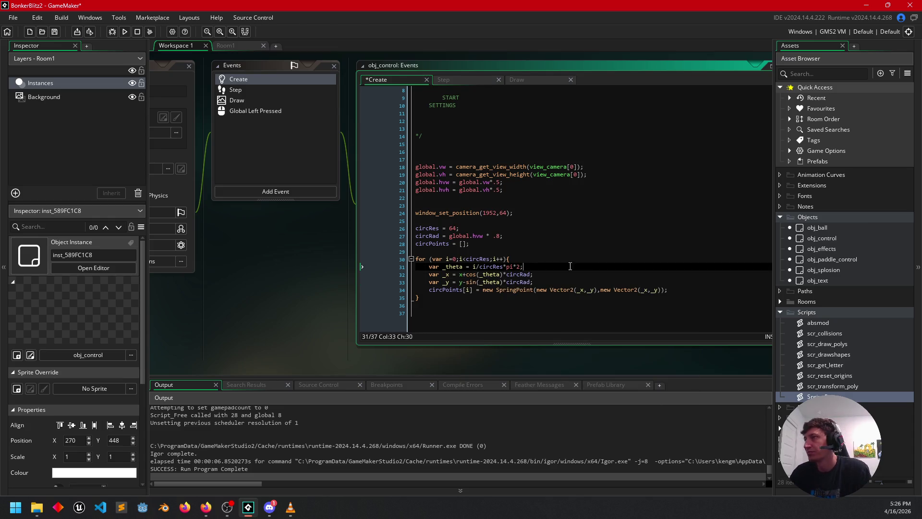
mouse_move(281, 286)
mouse_down()
mouse_move(296, 275)
mouse_move(333, 288)
mouse_up()
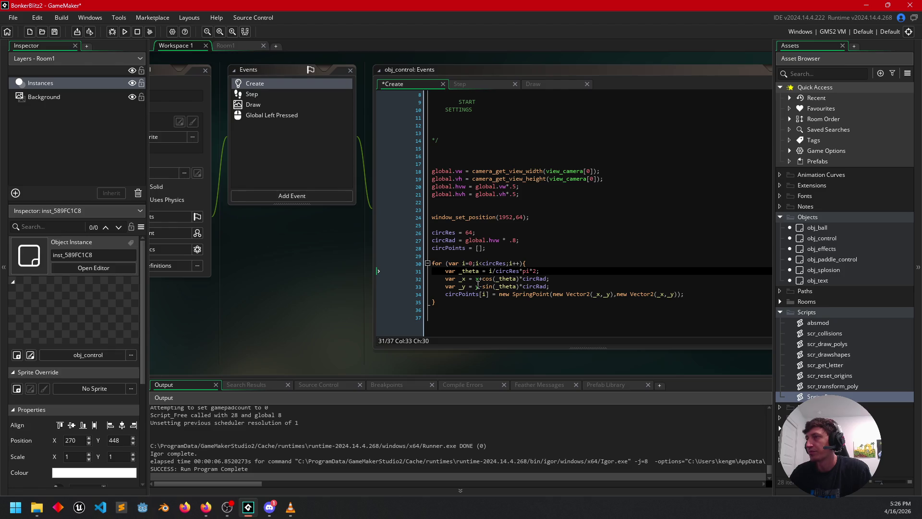
click(112, 31)
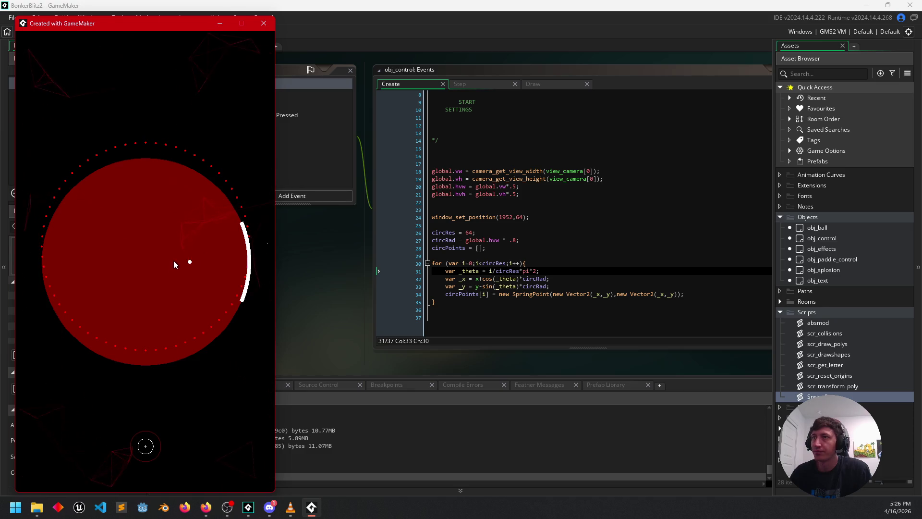
Stop the game, move obj_control down to 270, 480 in Room1, and run again
click(263, 24)
click(230, 45)
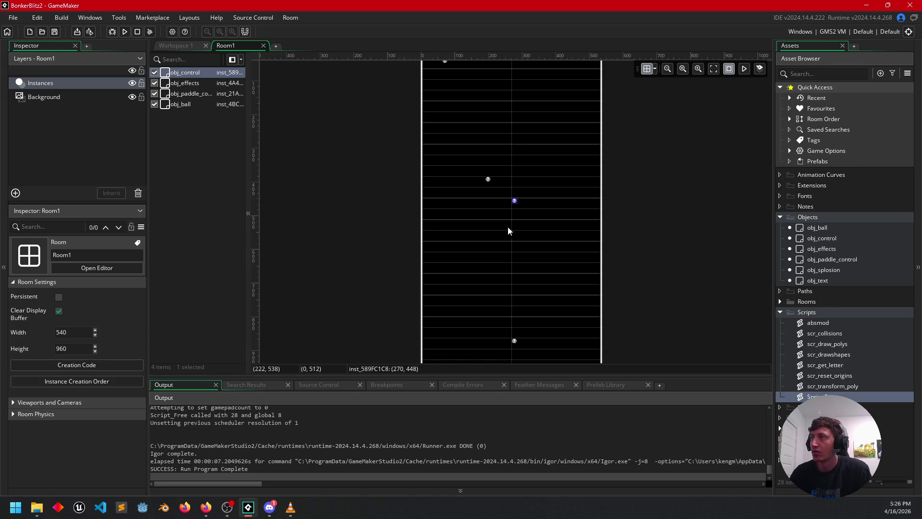
drag(519, 205, 520, 215)
click(124, 31)
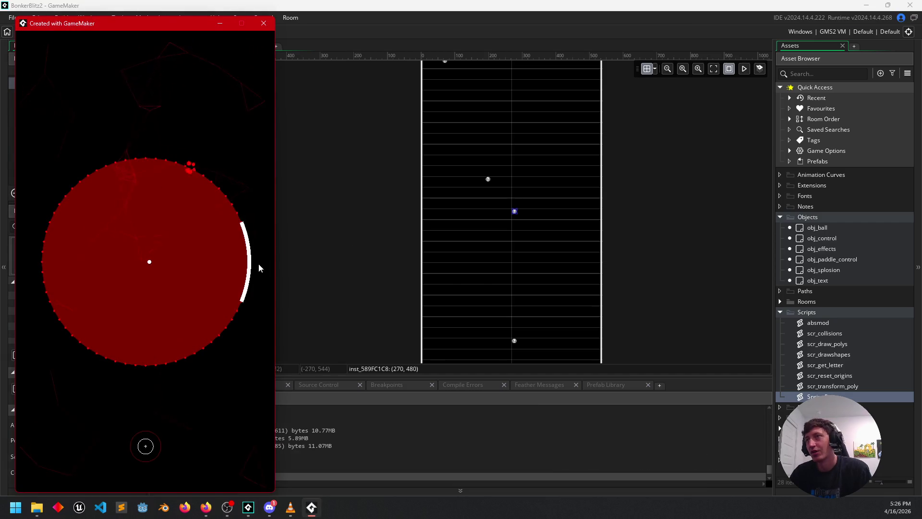
Swing the white paddle arc left and right around the red circle, then close the game
mouse_move(135, 456)
mouse_down()
mouse_move(119, 459)
mouse_move(147, 473)
mouse_move(166, 361)
mouse_move(128, 363)
mouse_move(166, 445)
mouse_move(140, 463)
mouse_move(151, 469)
mouse_move(211, 418)
mouse_move(176, 383)
mouse_move(88, 383)
mouse_move(74, 461)
mouse_move(131, 497)
mouse_move(192, 484)
mouse_move(231, 437)
mouse_move(202, 349)
mouse_move(56, 412)
mouse_move(82, 477)
mouse_move(158, 485)
mouse_move(229, 407)
mouse_move(139, 347)
mouse_move(39, 473)
mouse_move(144, 485)
mouse_move(241, 397)
mouse_move(93, 335)
mouse_move(25, 474)
mouse_move(231, 473)
mouse_move(62, 454)
mouse_move(189, 477)
mouse_move(60, 380)
mouse_up()
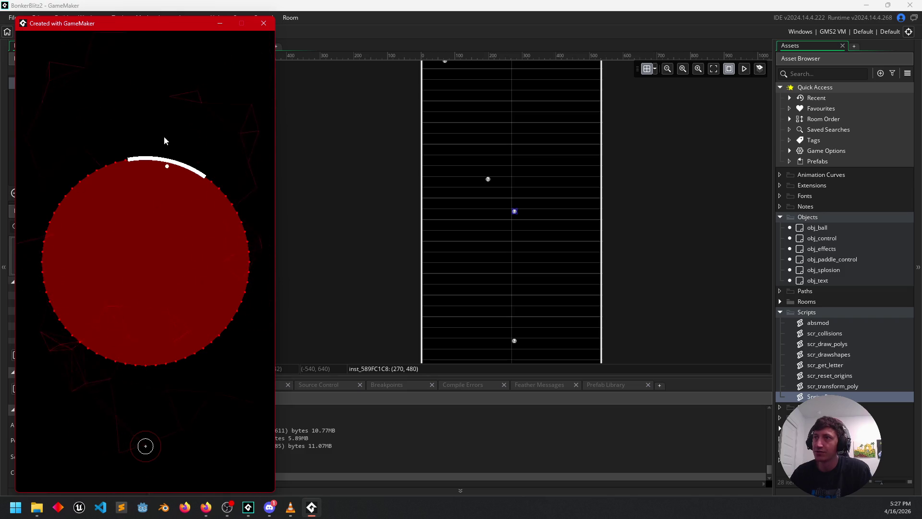
mouse_move(149, 430)
mouse_down()
mouse_move(97, 475)
mouse_move(138, 480)
mouse_move(86, 481)
mouse_move(156, 503)
mouse_move(77, 484)
mouse_move(102, 489)
mouse_up()
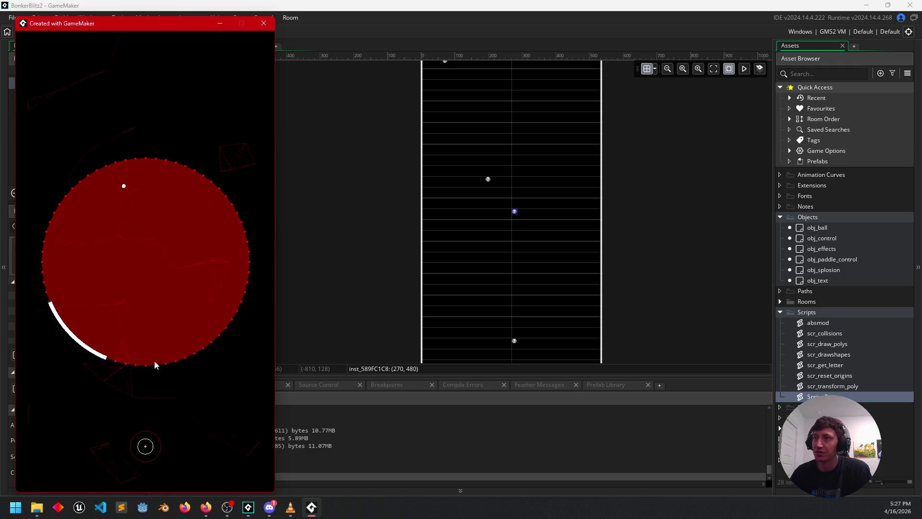
mouse_move(169, 425)
mouse_down()
mouse_move(139, 442)
mouse_move(138, 469)
mouse_move(194, 441)
mouse_move(187, 460)
mouse_move(121, 469)
mouse_move(193, 466)
mouse_move(211, 426)
mouse_move(111, 460)
mouse_move(90, 426)
mouse_move(159, 462)
mouse_move(82, 437)
mouse_move(119, 454)
mouse_move(196, 459)
mouse_move(119, 465)
mouse_move(129, 465)
mouse_move(99, 451)
mouse_move(211, 458)
mouse_move(180, 480)
mouse_move(223, 470)
mouse_move(169, 493)
mouse_move(196, 363)
mouse_move(120, 381)
mouse_move(99, 474)
mouse_move(171, 494)
mouse_move(191, 489)
mouse_move(206, 475)
mouse_move(238, 353)
mouse_move(232, 409)
mouse_move(202, 477)
mouse_move(243, 390)
mouse_move(159, 448)
mouse_move(234, 357)
mouse_move(232, 422)
mouse_move(182, 501)
mouse_move(109, 464)
mouse_move(211, 436)
mouse_move(182, 364)
mouse_move(175, 359)
mouse_move(93, 404)
mouse_move(131, 405)
mouse_move(148, 395)
mouse_move(115, 387)
mouse_move(142, 387)
mouse_move(186, 406)
mouse_move(195, 475)
mouse_move(184, 480)
mouse_move(212, 434)
mouse_move(212, 408)
mouse_move(180, 485)
mouse_move(197, 470)
mouse_move(202, 430)
mouse_up()
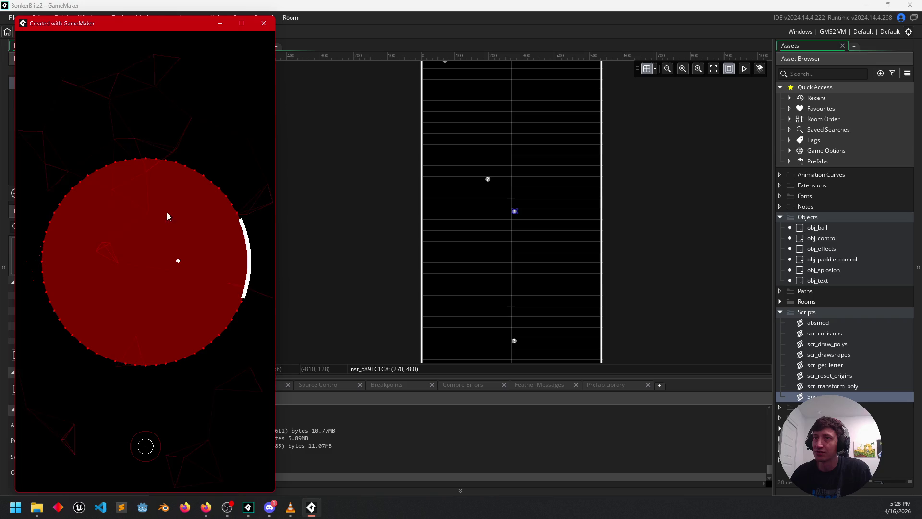
mouse_move(144, 444)
mouse_down()
mouse_move(107, 422)
mouse_move(158, 427)
mouse_move(117, 457)
mouse_move(122, 440)
mouse_move(208, 434)
mouse_move(195, 413)
mouse_move(79, 428)
mouse_move(123, 478)
mouse_move(110, 450)
mouse_move(227, 413)
mouse_move(200, 460)
mouse_move(198, 451)
mouse_up()
click(264, 23)
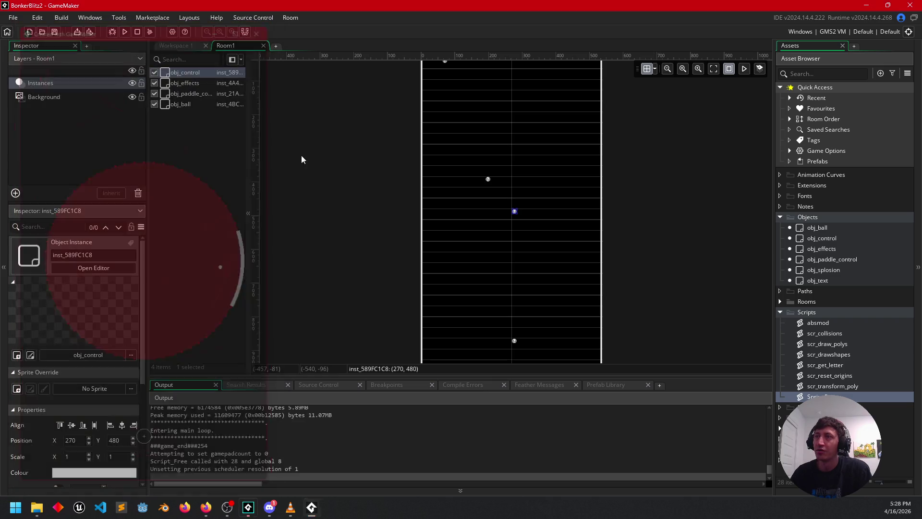
Check the SpringPoint constructor arguments in Create, then go to the Draw event after circPoints[i].draw()
click(181, 48)
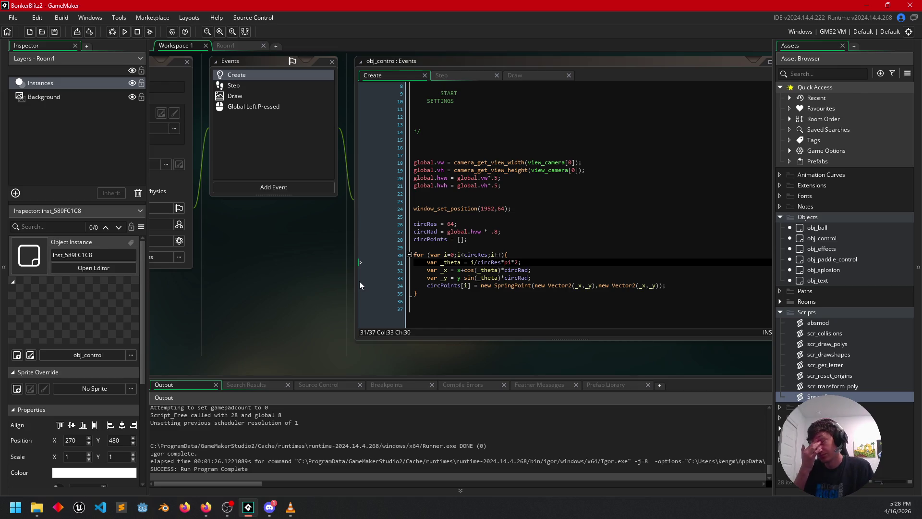
click(508, 301)
click(511, 286)
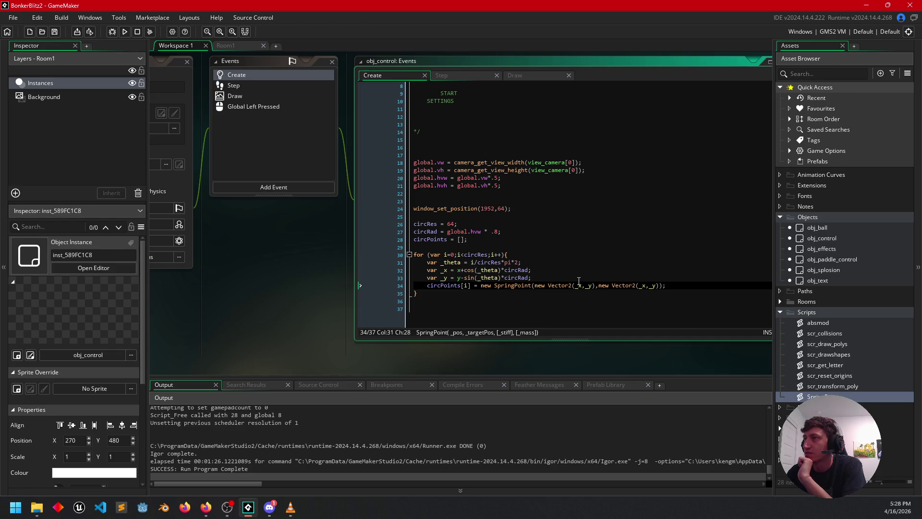
click(513, 76)
click(517, 101)
Add a multi-line draw_line() call below circPoints[i].draw() with first argument circPoints[i].x
key(Return)
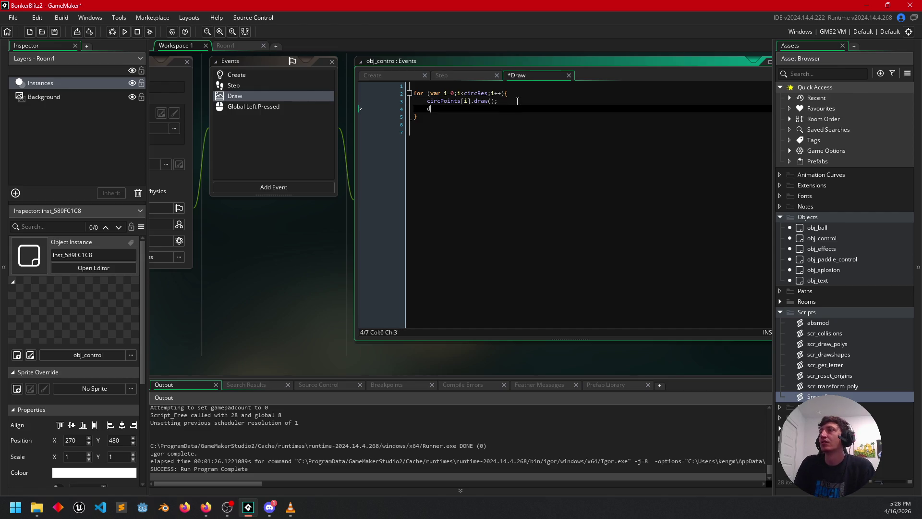
text(raw_lin)
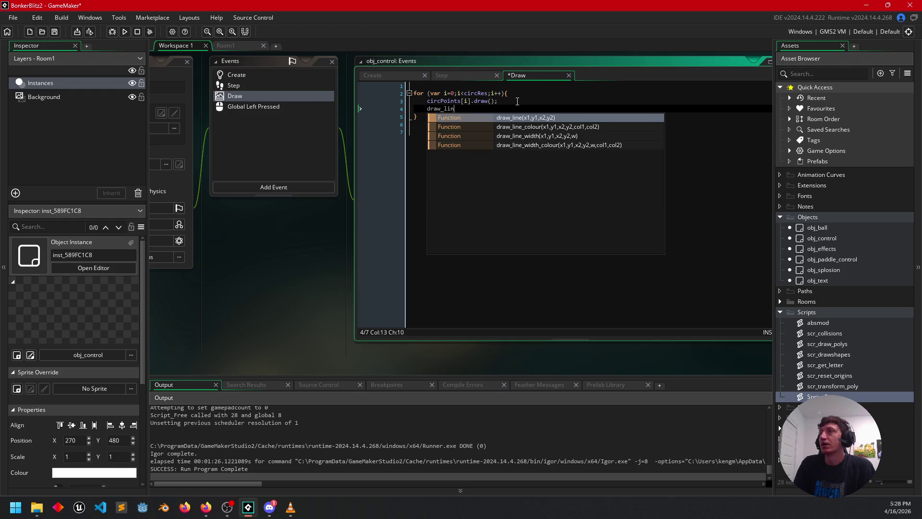
text(e();)
key(Left)
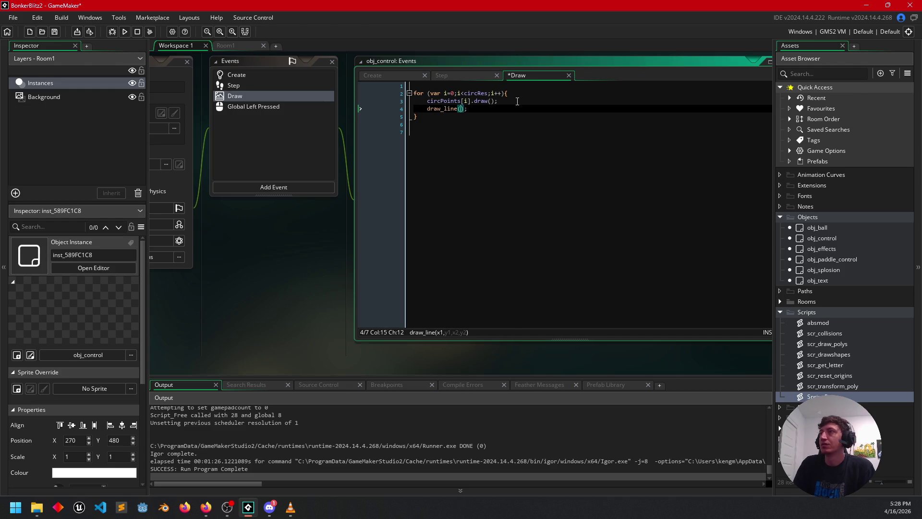
key(Return)
key(Return)
key(Up)
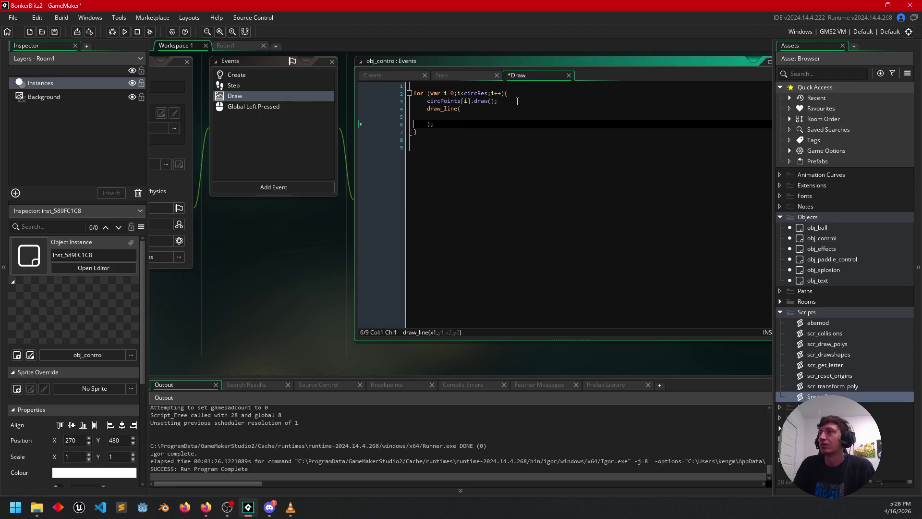
key(Tab)
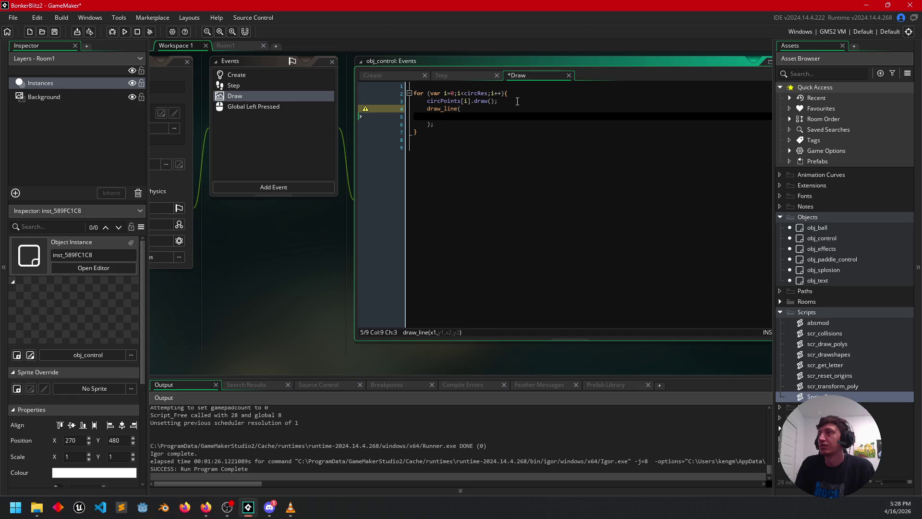
text(circ)
key(Return)
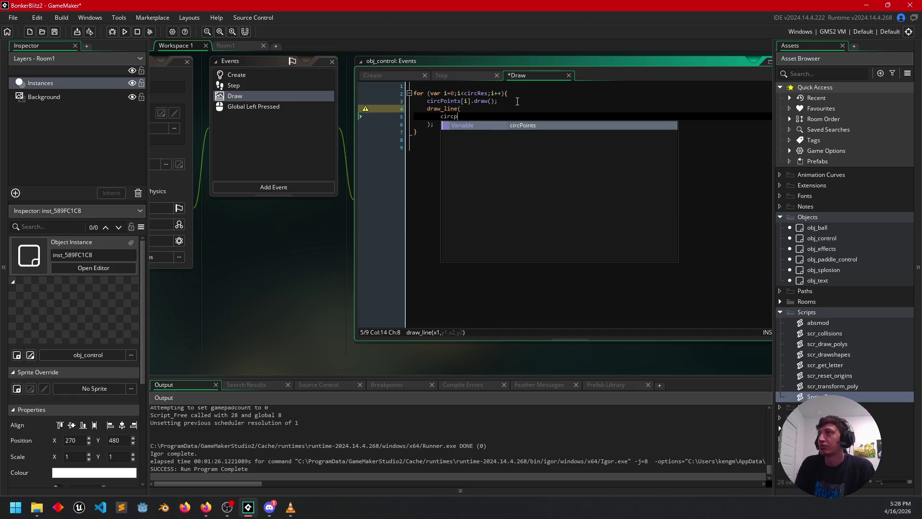
text(.)
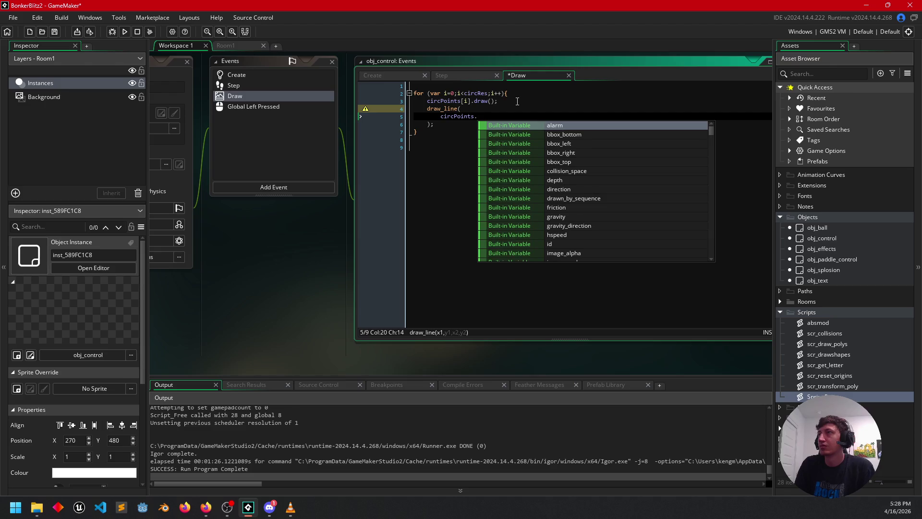
text(x)
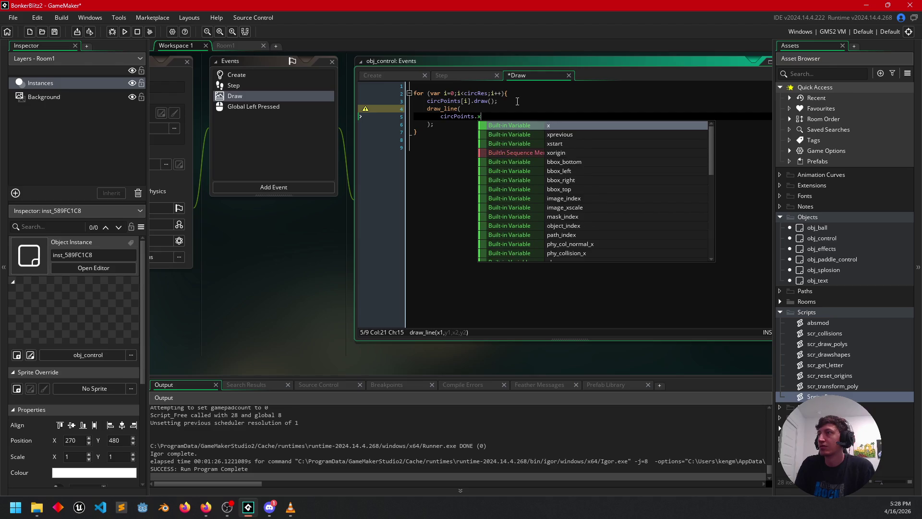
key(BackSpace)
key(BackSpace)
text([)
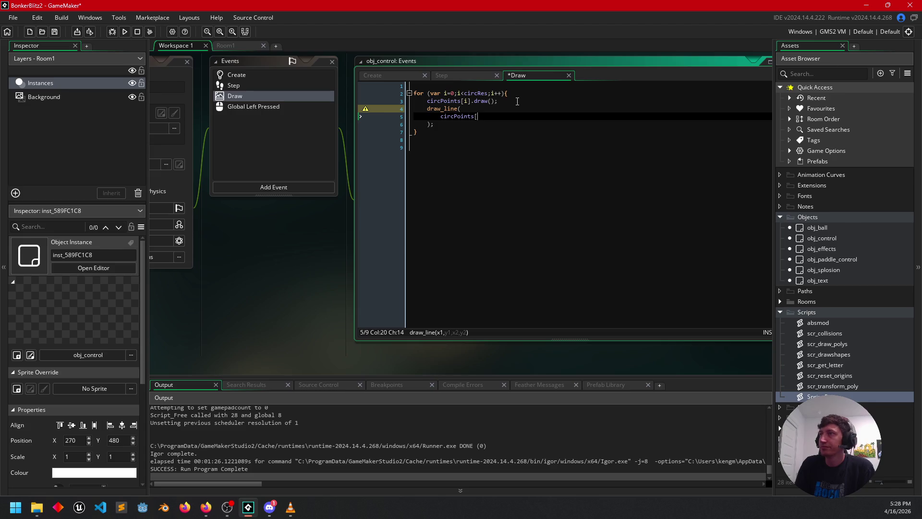
text(i].x)
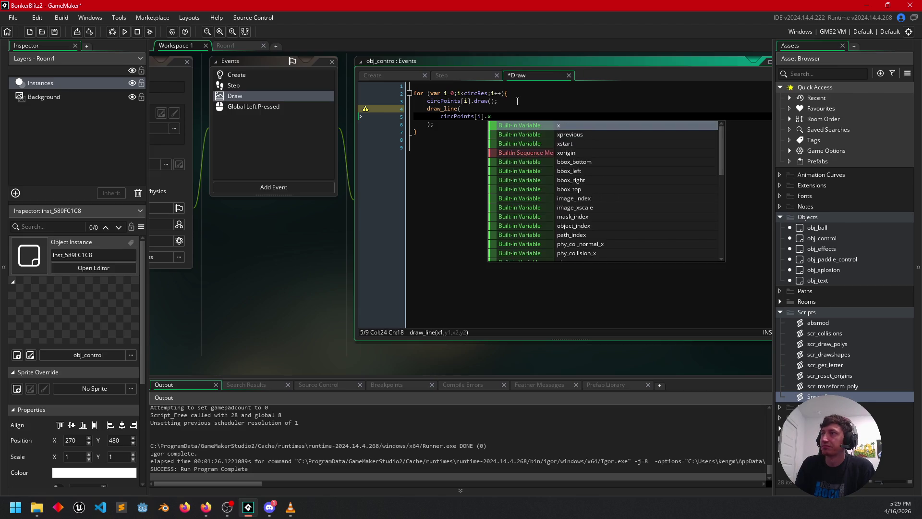
text(;)
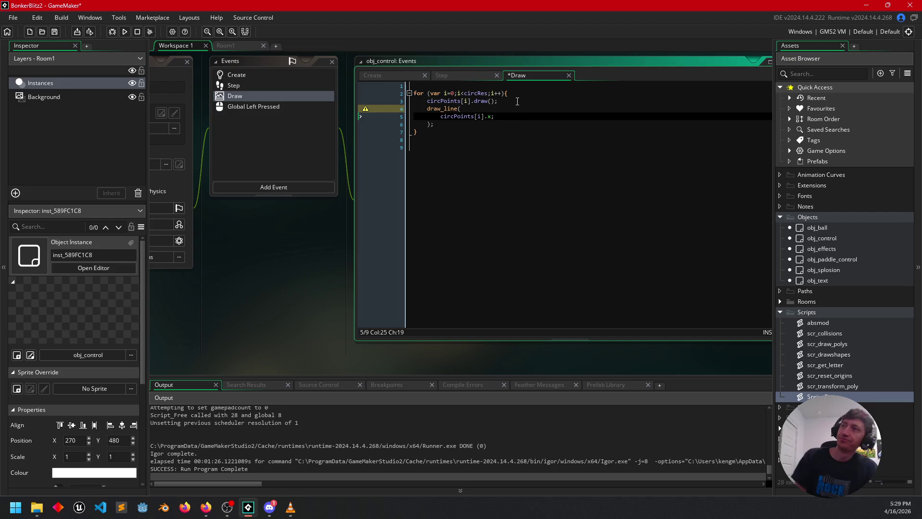
key(BackSpace)
text(,)
Fill in circPoints[i].y, circPoints[i-1].x and circPoints[i-1].y as the remaining draw_line arguments
key(Return)
text(circPoint)
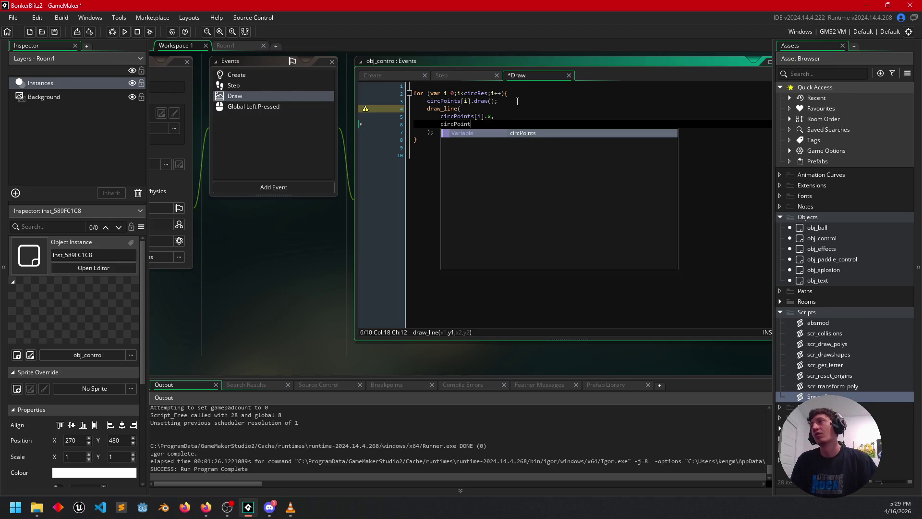
text(s[i])
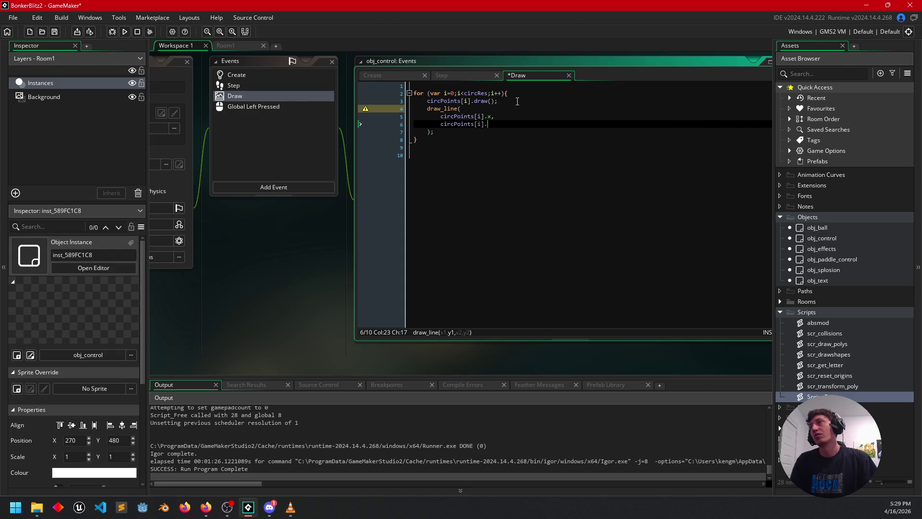
text(.y)
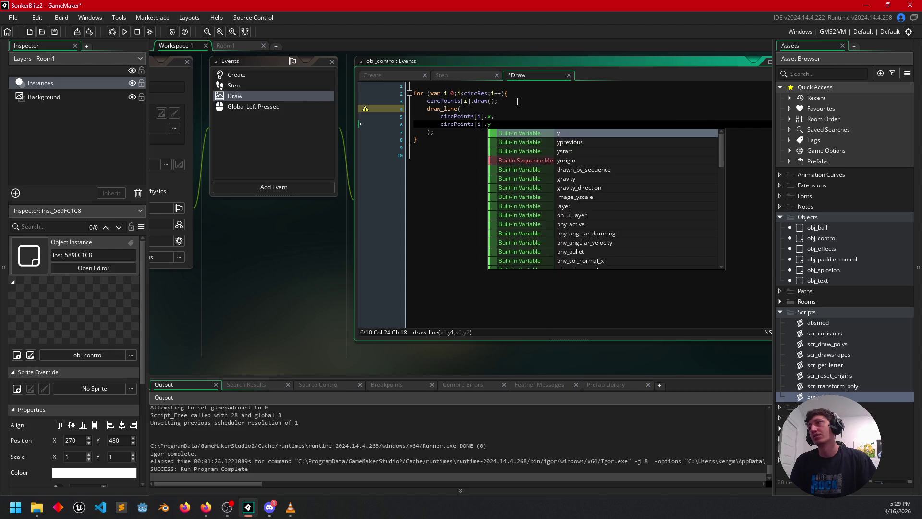
text(,)
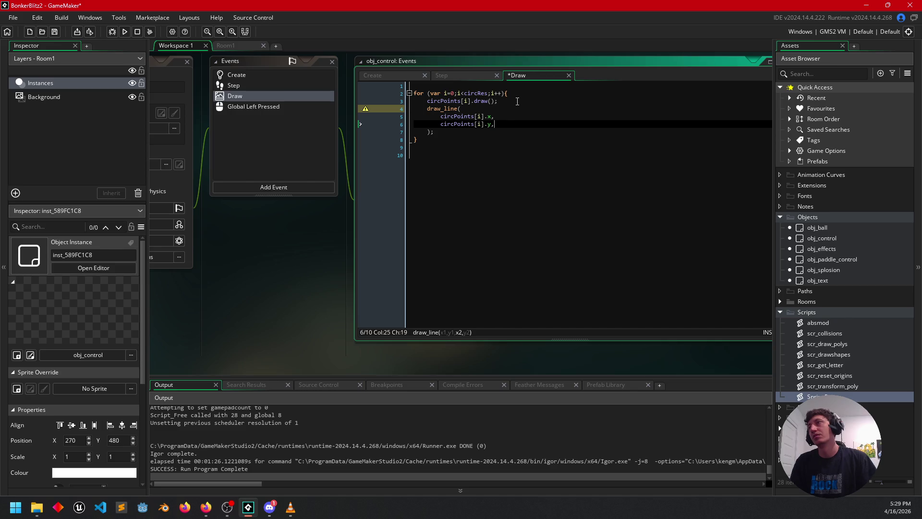
key(Return)
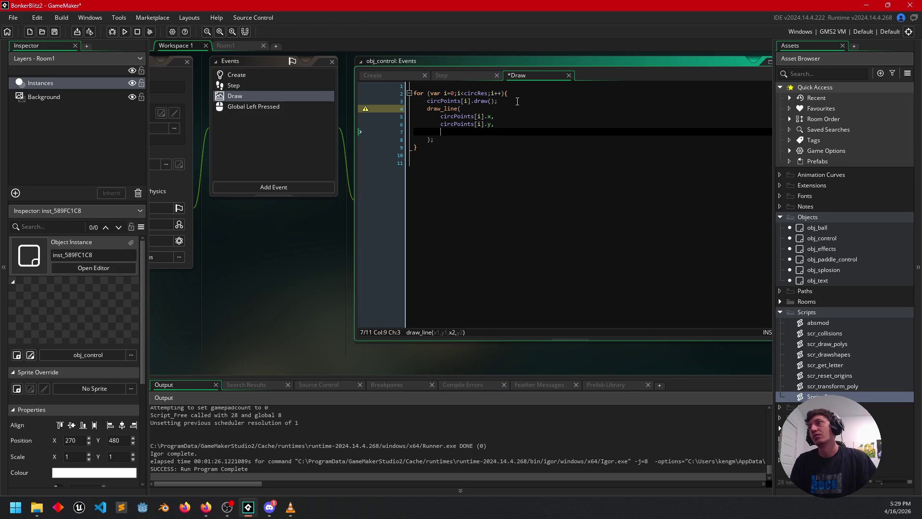
text(circPoints[i].)
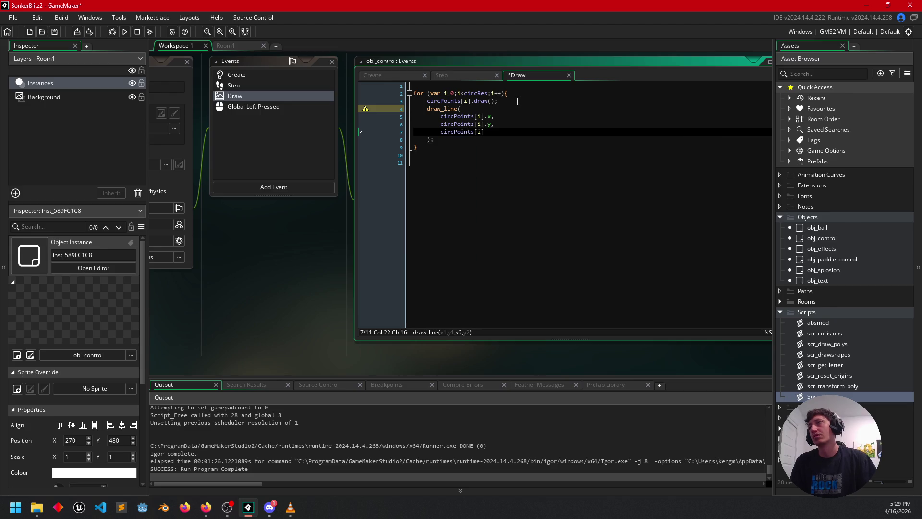
text(x,)
key(Return)
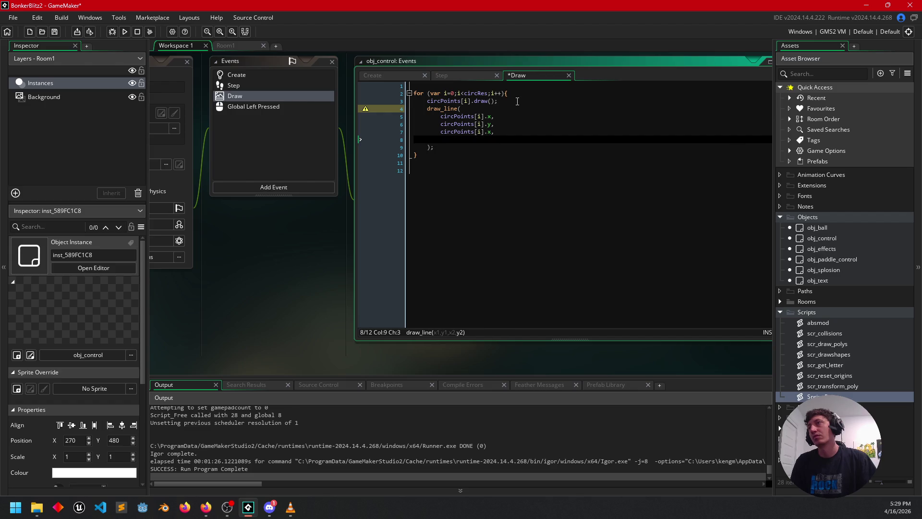
text(circPoint)
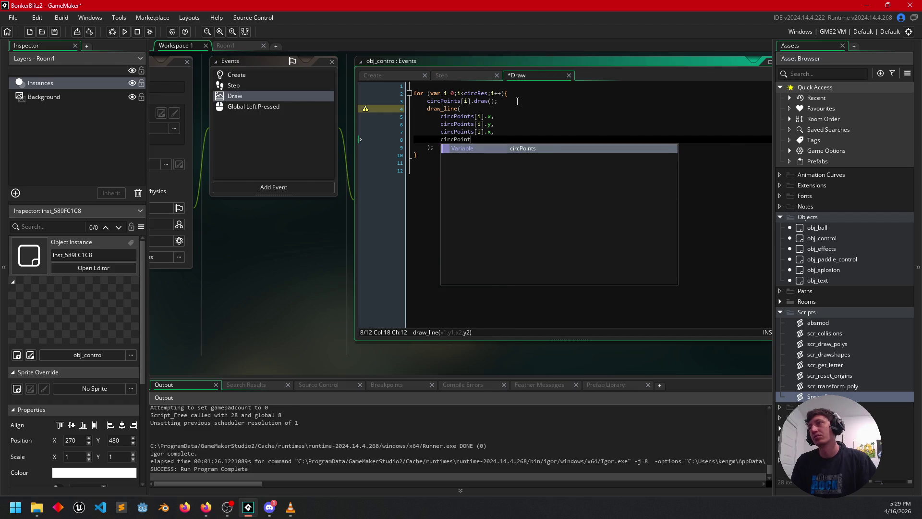
text(s[i].y)
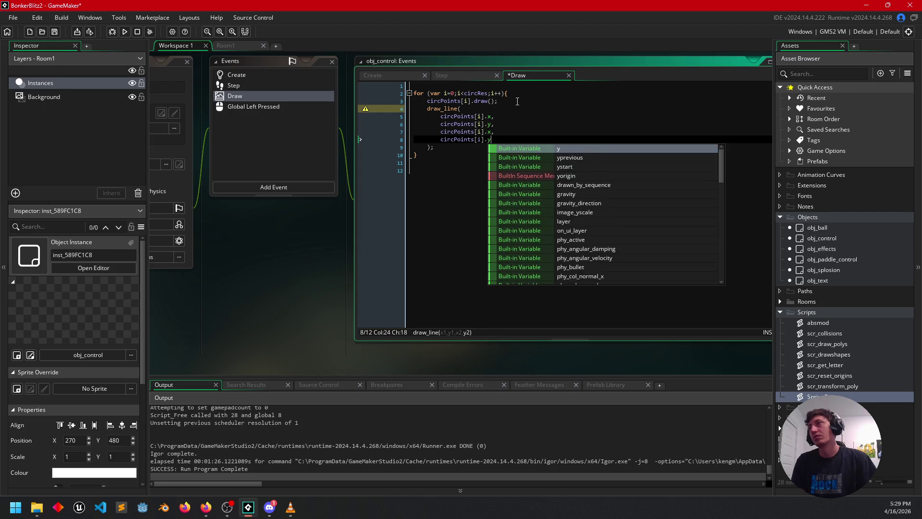
key(Left)
key(Left)
key(Left)
text(-1)
key(Up)
key(Left)
key(Left)
text(-1)
key(Up)
key(Up)
key(Up)
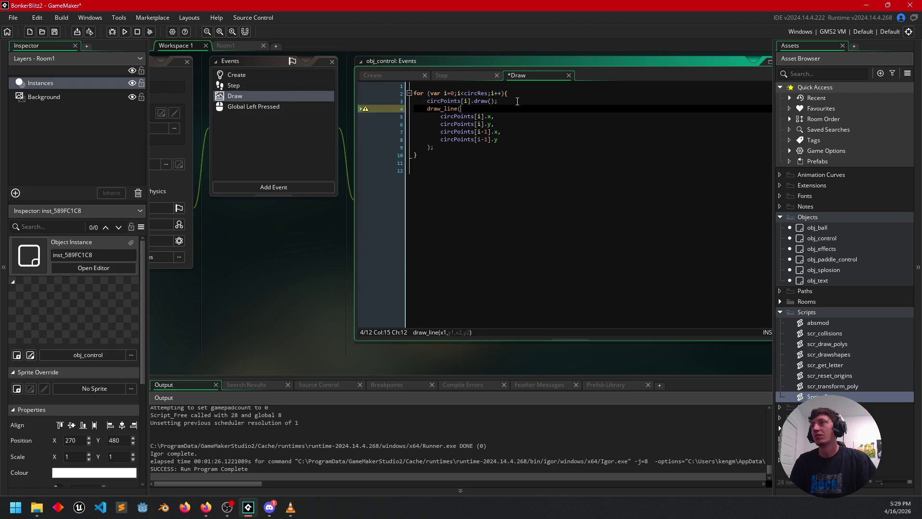
click(517, 101)
Insert an if (i==0){ block on a new line above draw_line
key(Return)
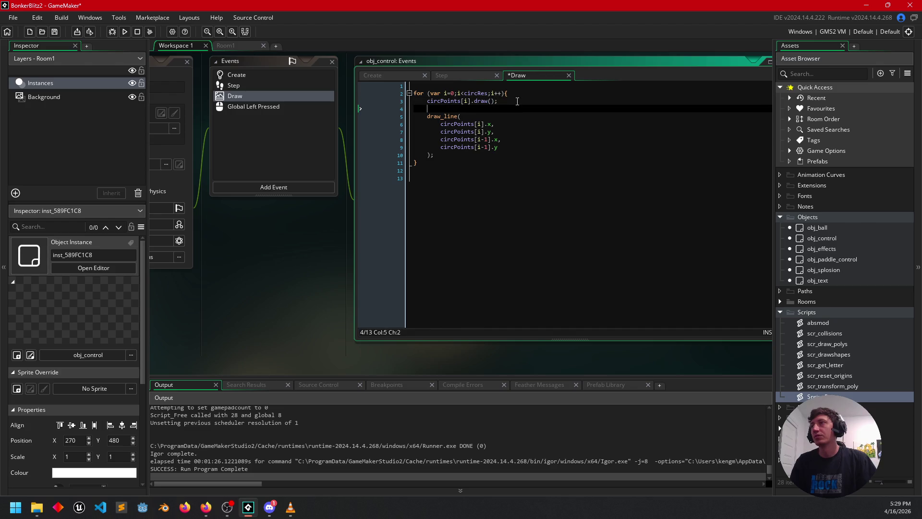
text(if )
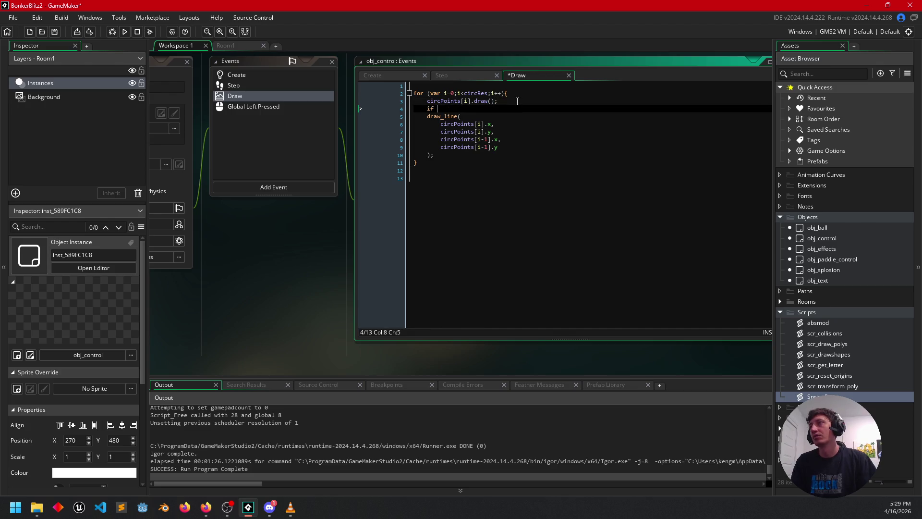
text(i)
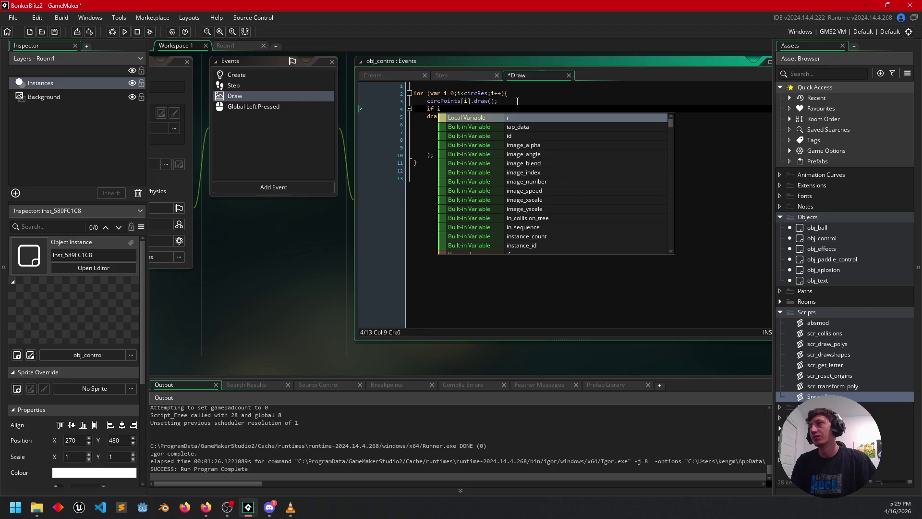
text(=)
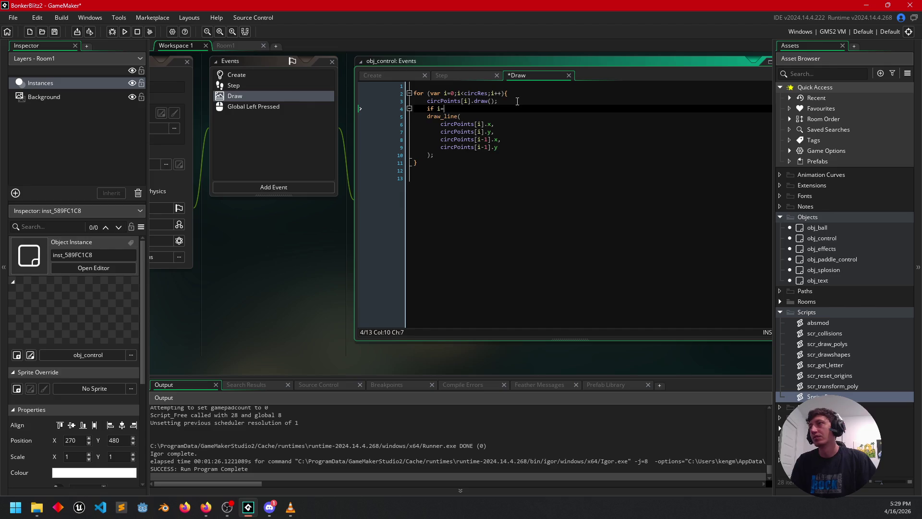
text(=0)
key(BackSpace)
key(BackSpace)
key(BackSpace)
text((i==0){)
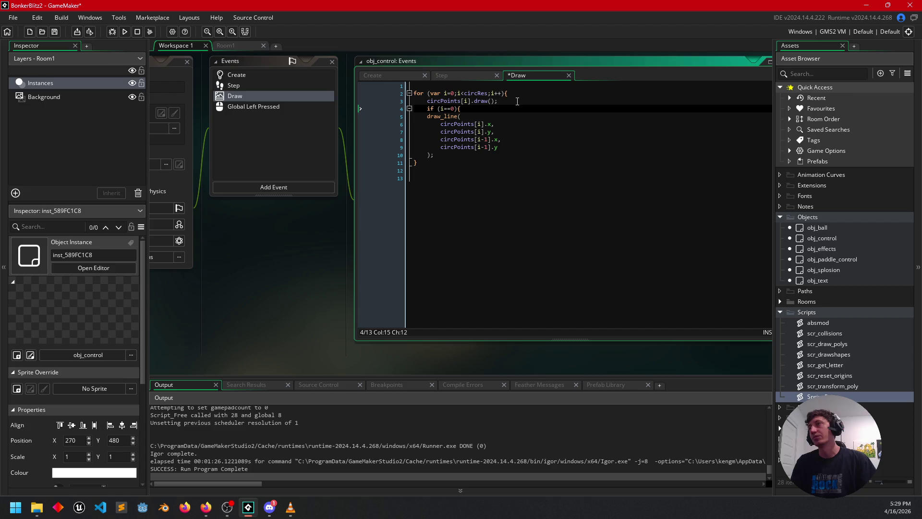
key(Return)
key(Return)
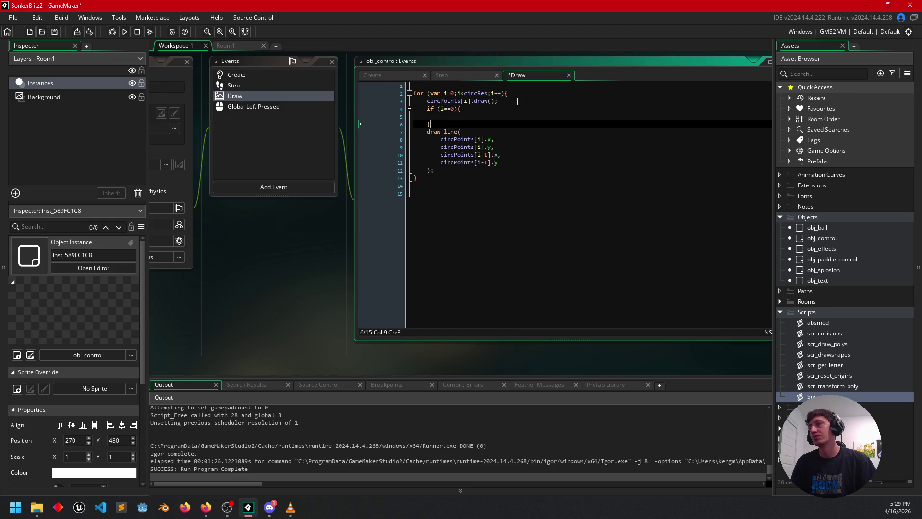
Close the i==0 block and add an empty else { } branch after it
click(447, 114)
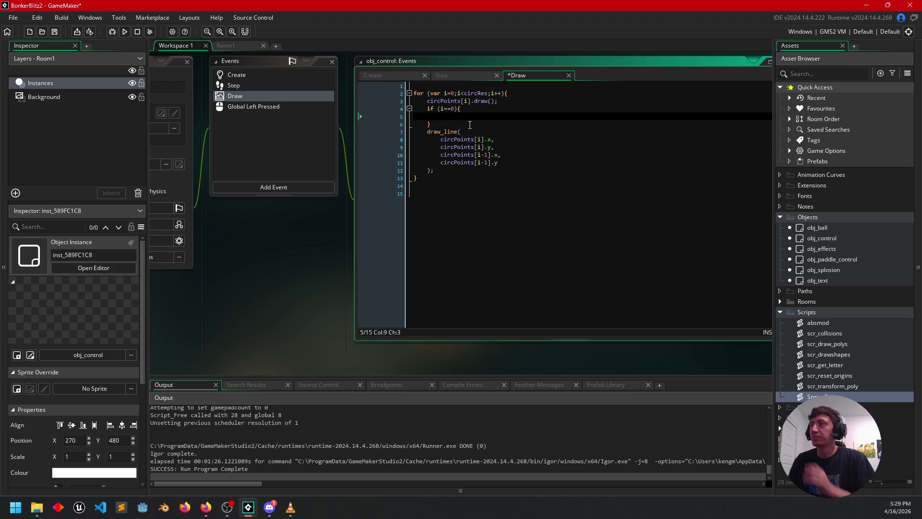
key(Down)
text(else {)
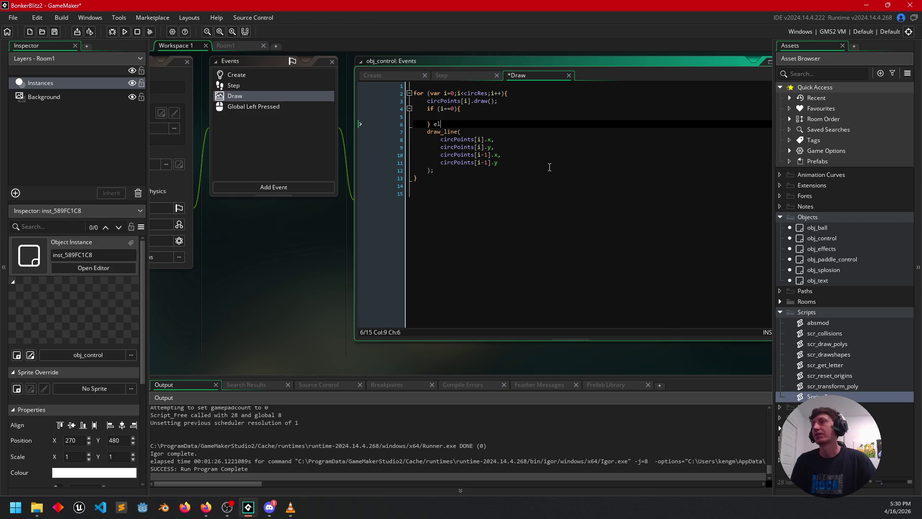
key(Return)
key(Return)
text(})
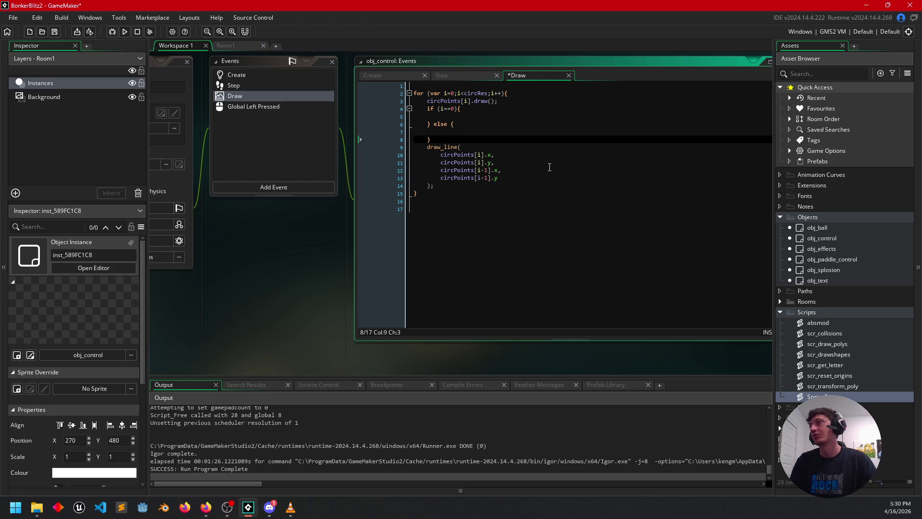
drag(461, 186, 444, 139)
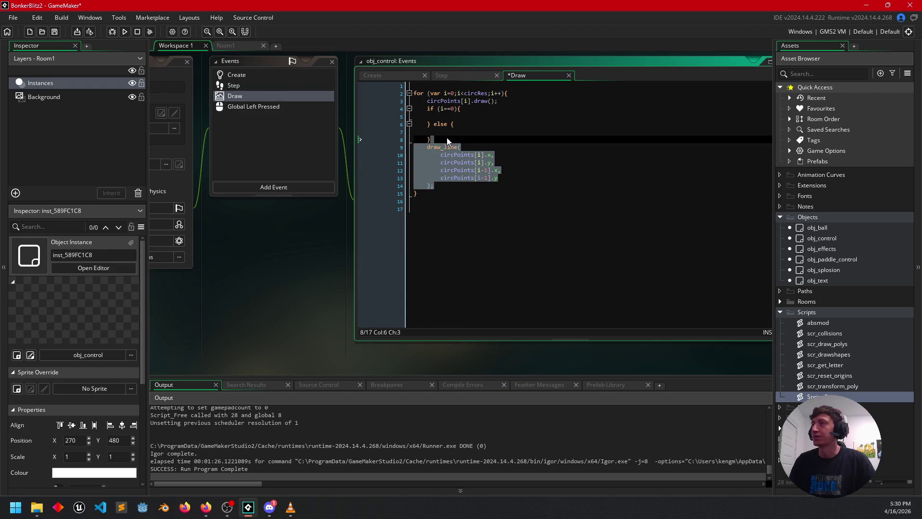
Move the draw_line call into the else branch and indent it one level
key(ctrl+x)
click(482, 126)
key(ctrl+v)
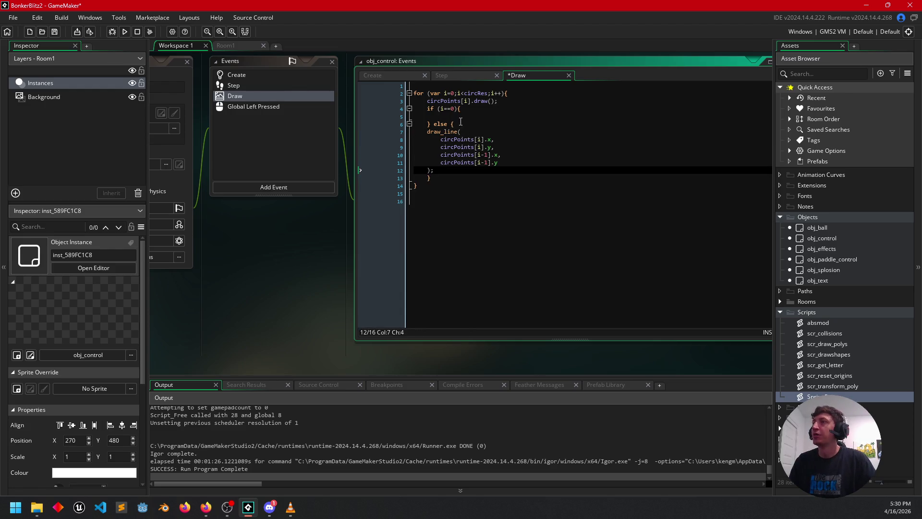
shift+click(438, 134)
key(Tab)
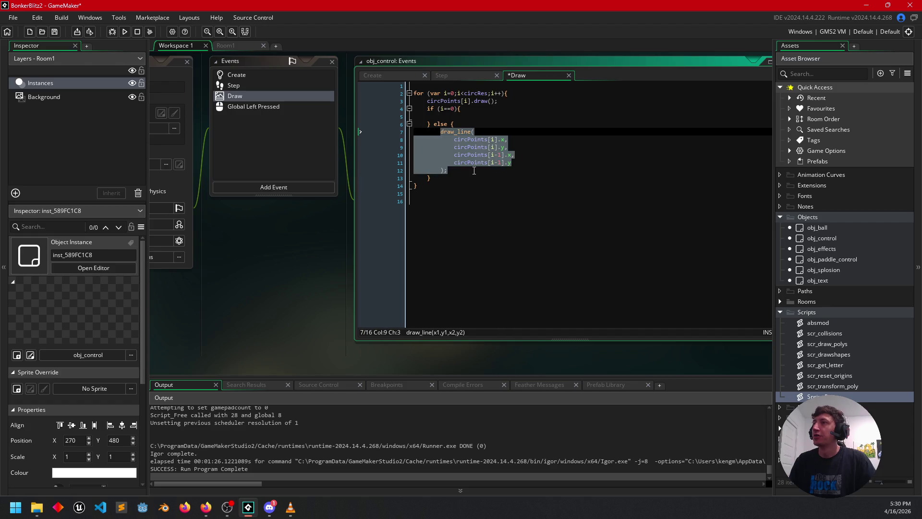
Paste a copy of the draw_line call into the i==0 branch
click(473, 170)
shift+click(470, 140)
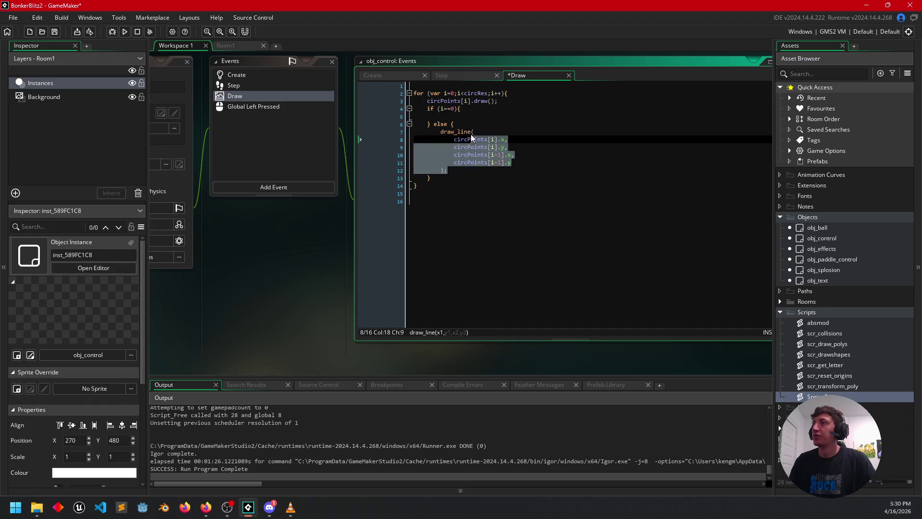
shift+click(471, 122)
key(ctrl+c)
click(471, 109)
key(ctrl+v)
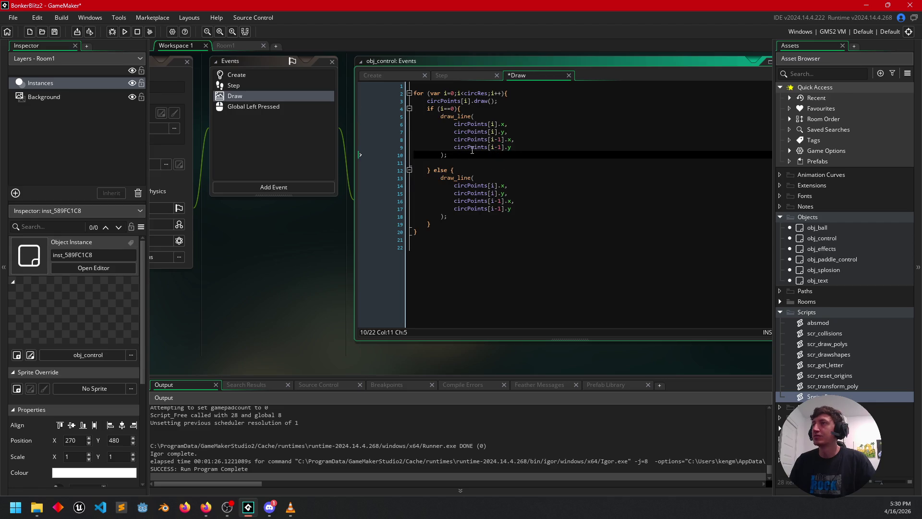
key(Delete)
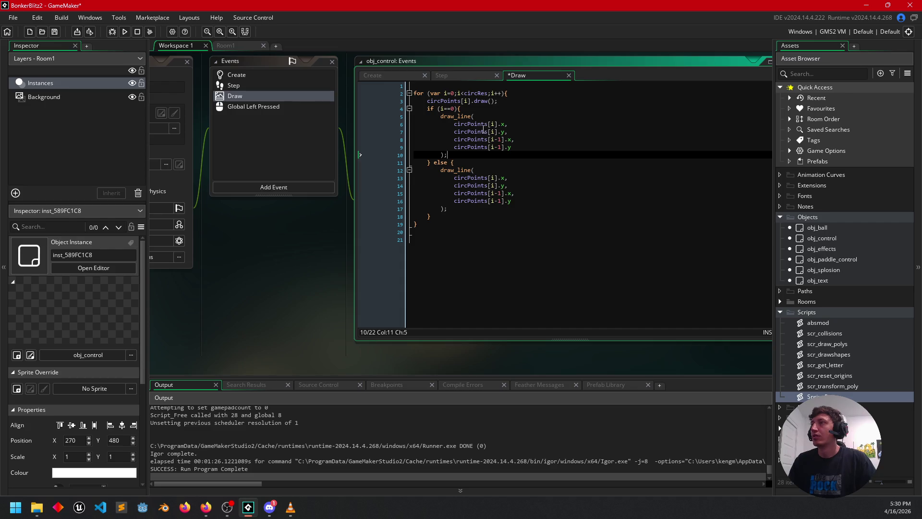
In the i==0 copy, replace both i-1 indices with circRes
click(501, 139)
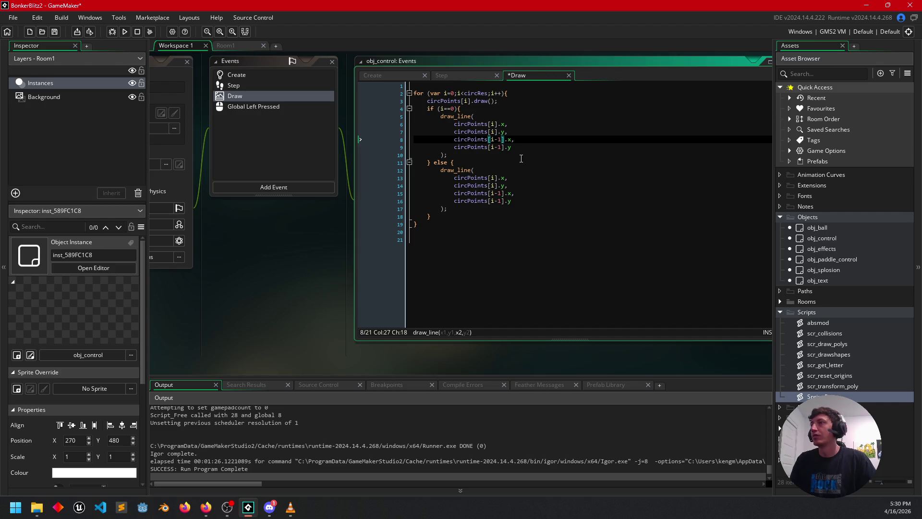
key(BackSpace)
key(BackSpace)
key(BackSpace)
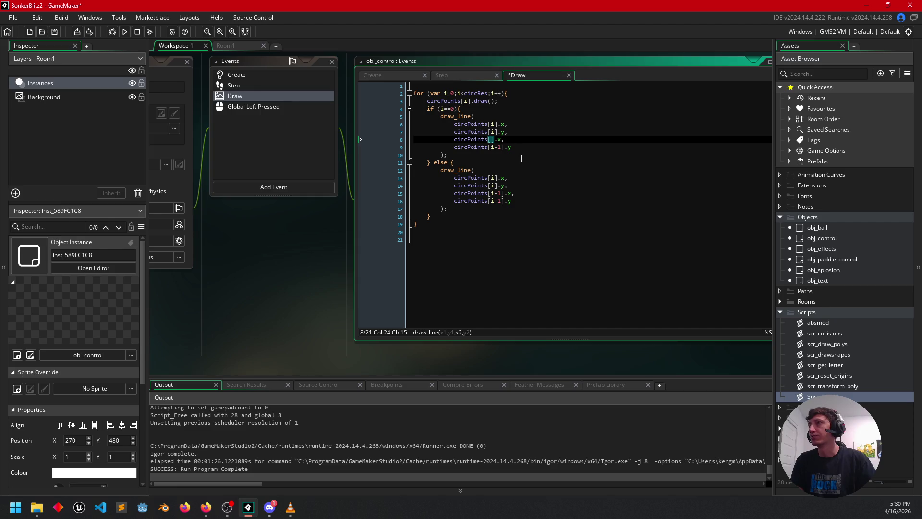
text(circ)
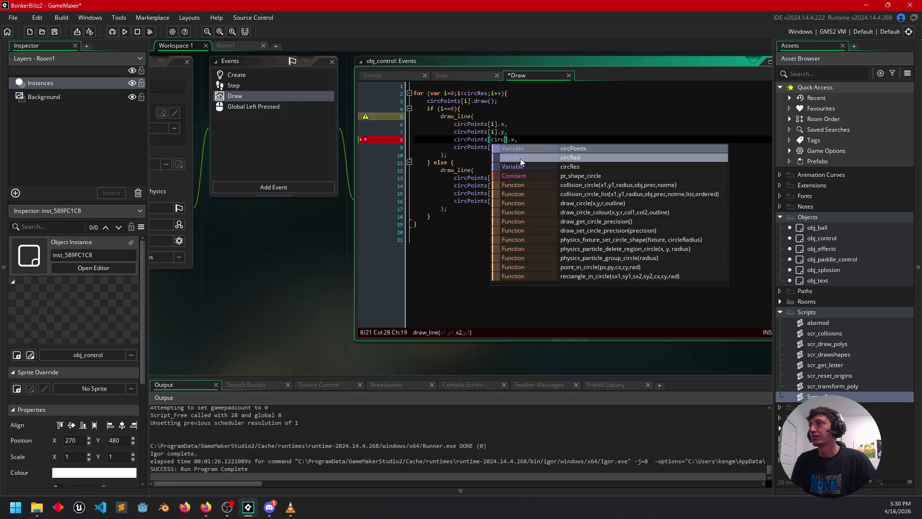
text(Res)
key(Return)
key(Down)
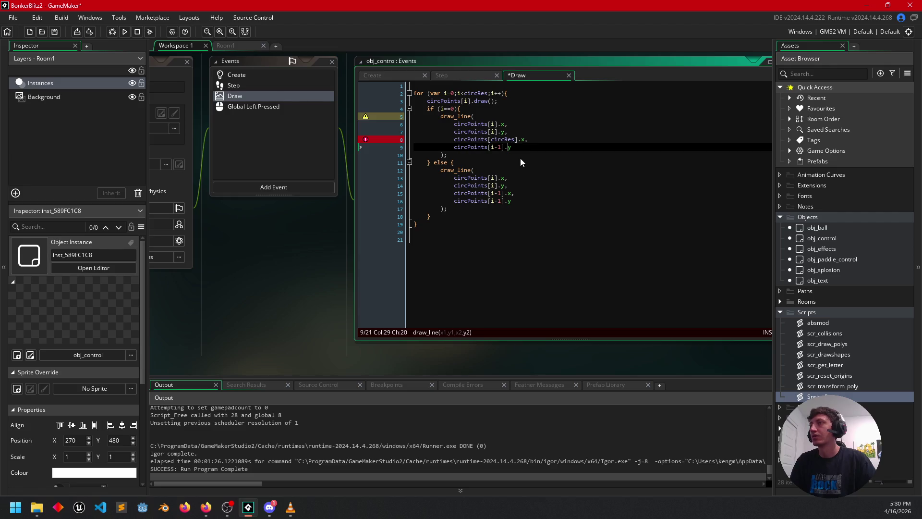
key(BackSpace)
key(BackSpace)
key(BackSpace)
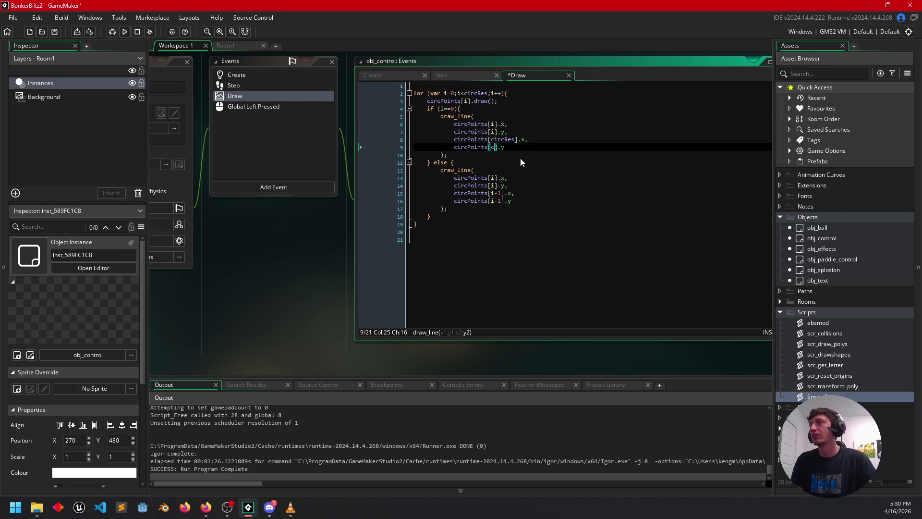
text(circRes)
key(Return)
key(Down)
click(536, 235)
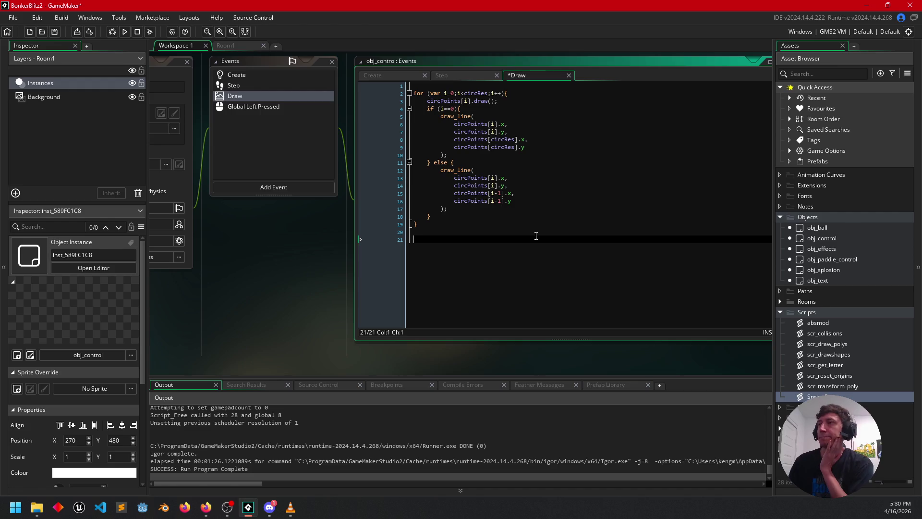
click(538, 194)
click(543, 200)
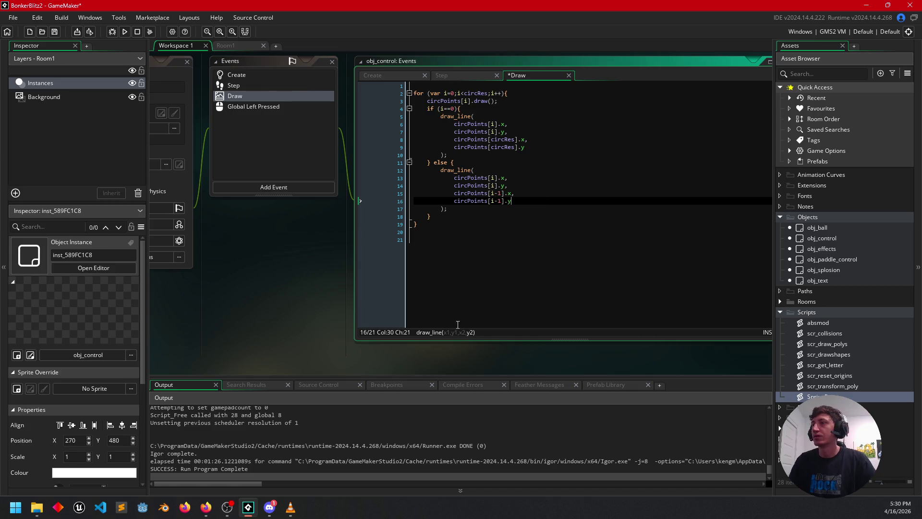
click(552, 101)
Add draw_set_colour(c_white); after circPoints[i].draw() and run the game
key(Return)
text(draw)
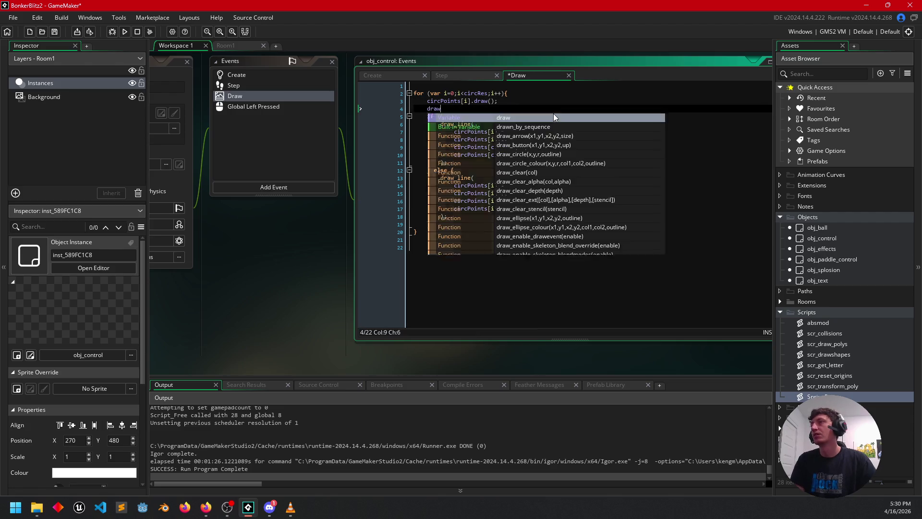
text(_set_col)
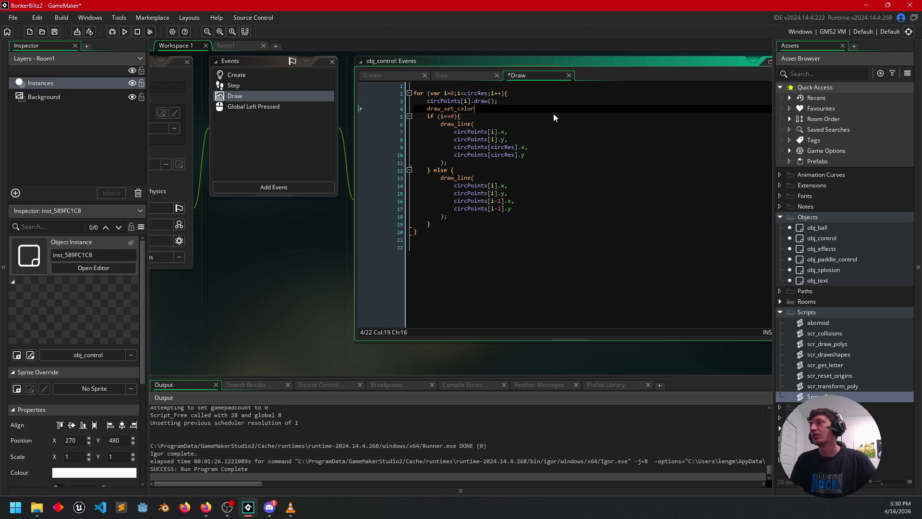
key(Return)
text(c_white)
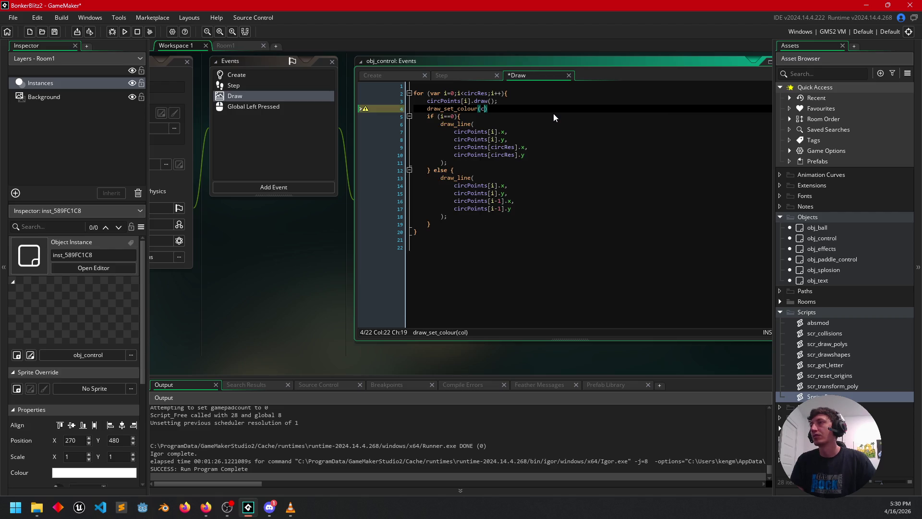
text();)
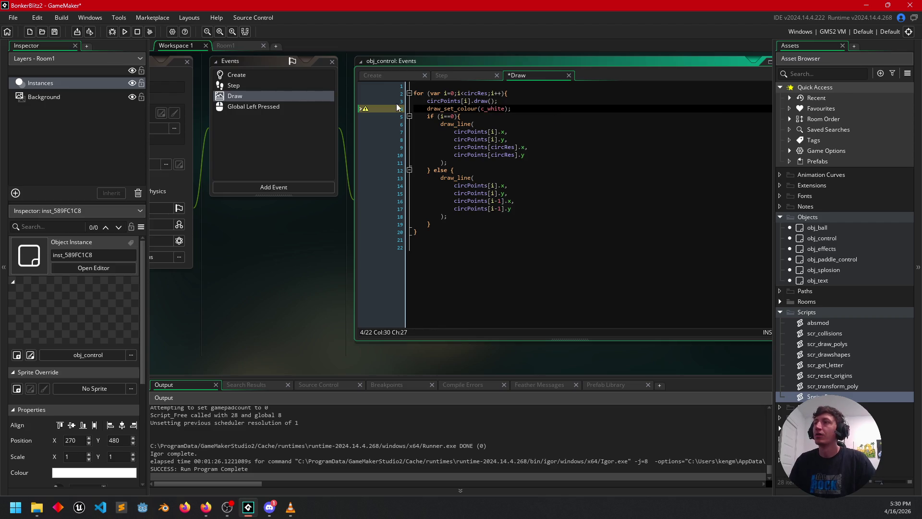
click(125, 32)
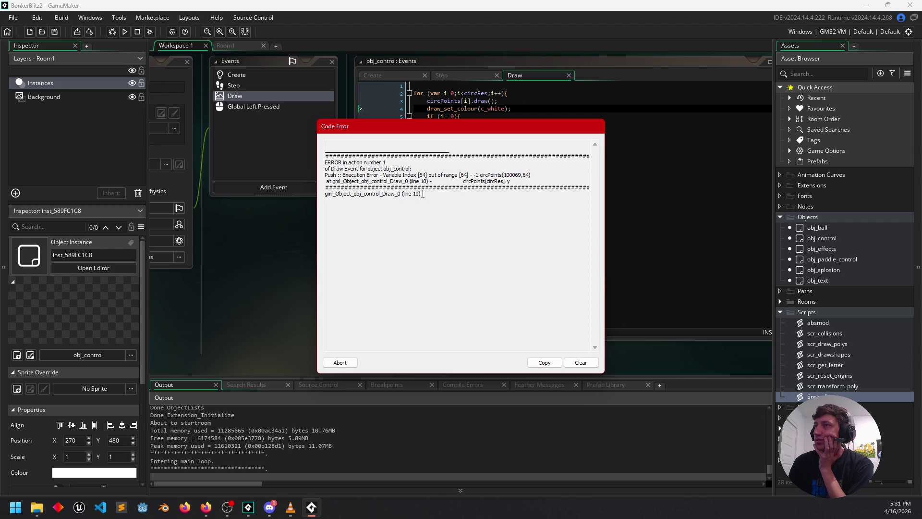
Abort the out-of-range index error and change the line 5 check to i==0
click(347, 361)
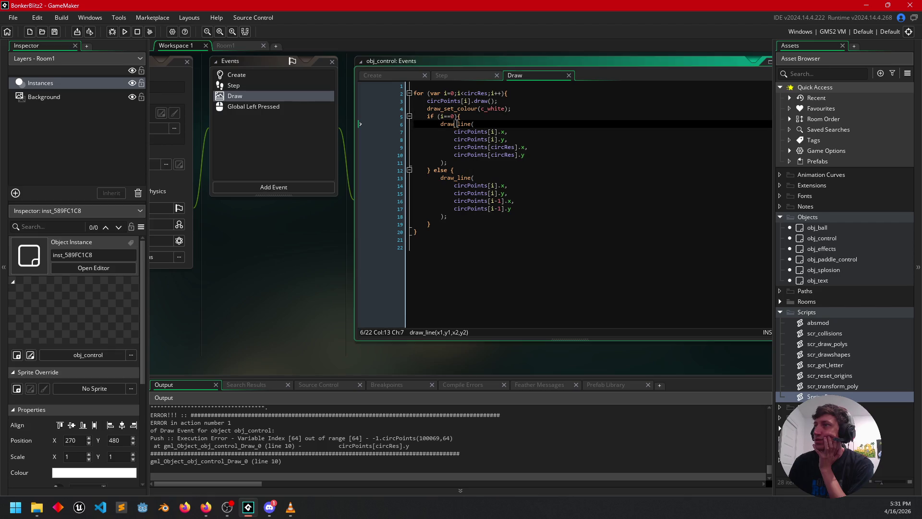
click(446, 116)
text(=)
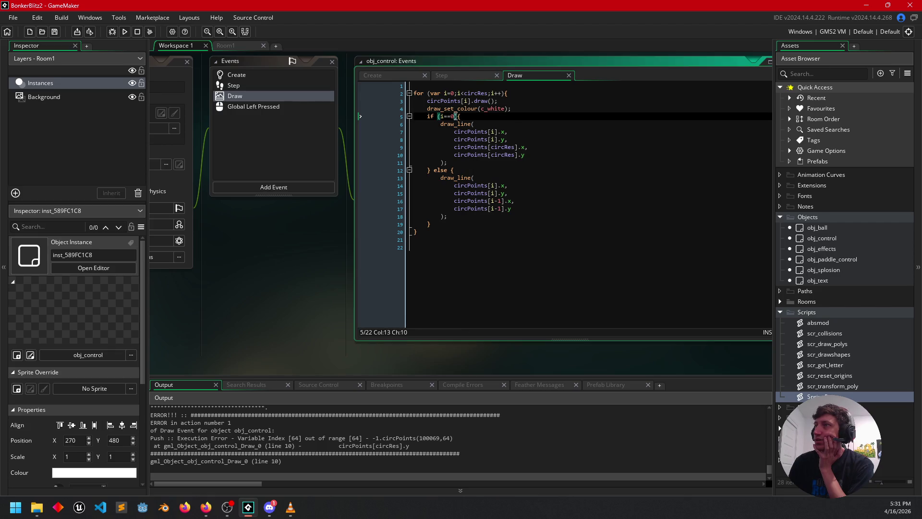
click(458, 117)
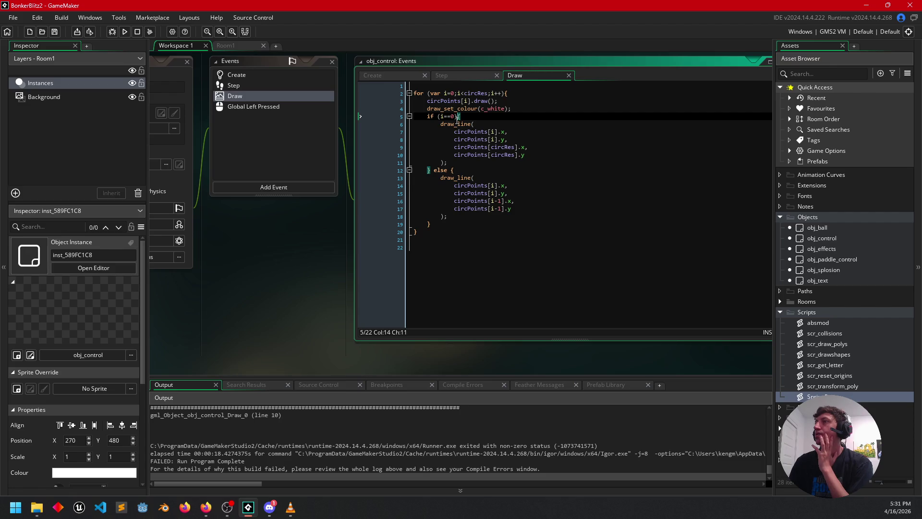
Make the i==0 branch index circPoints[circRes-1] on lines 9 and 10
click(515, 147)
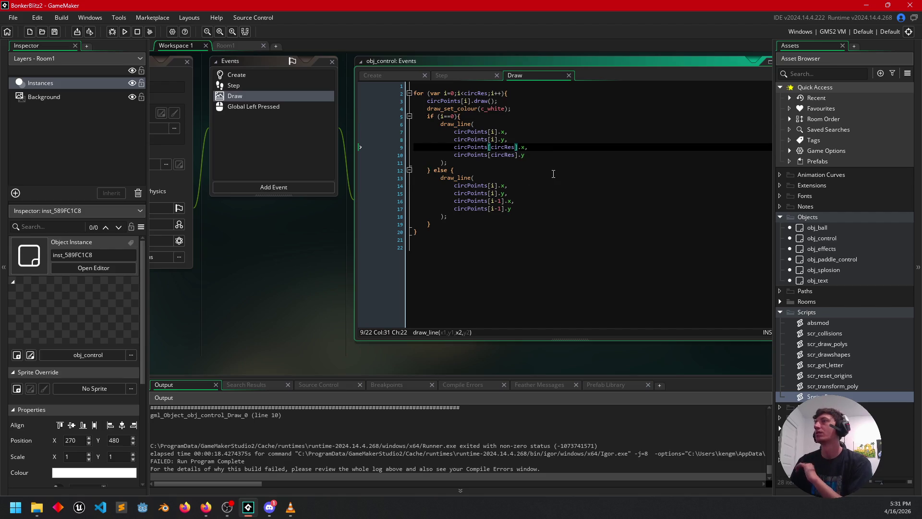
text(-1)
key(Down)
key(Left)
key(Left)
text(-1)
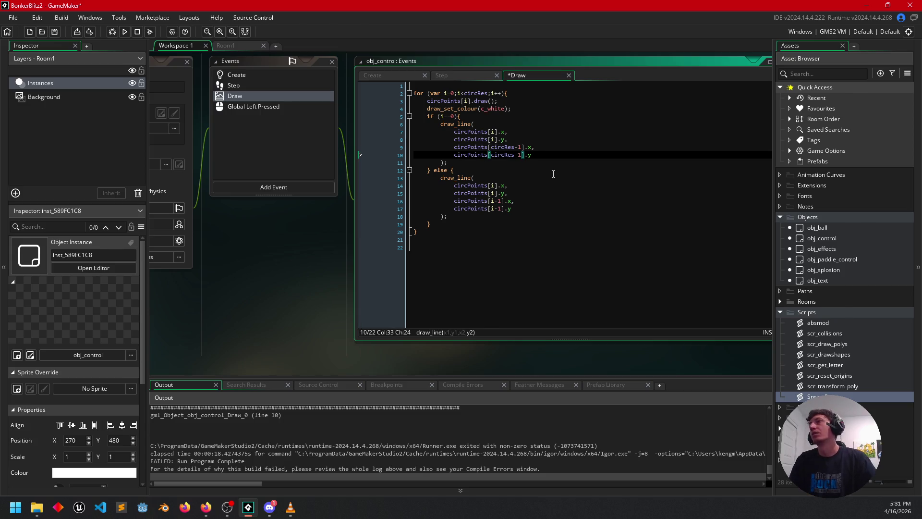
click(488, 94)
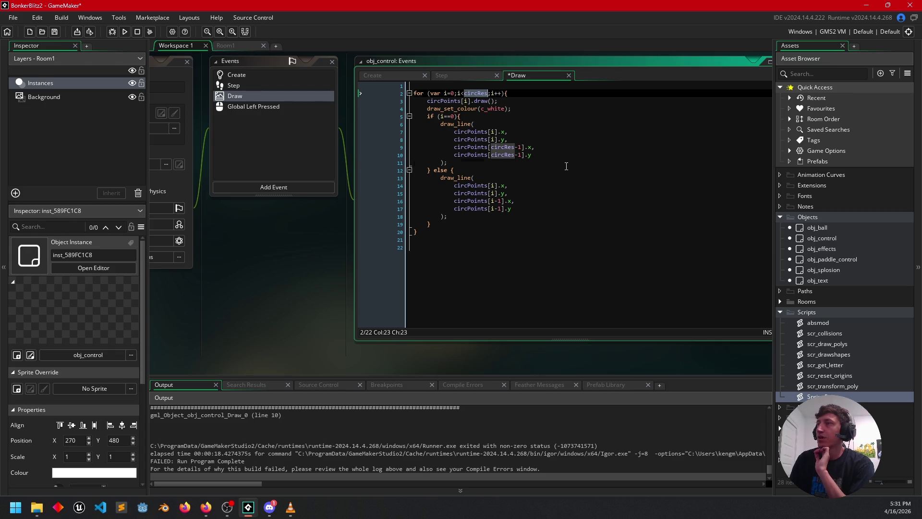
click(514, 163)
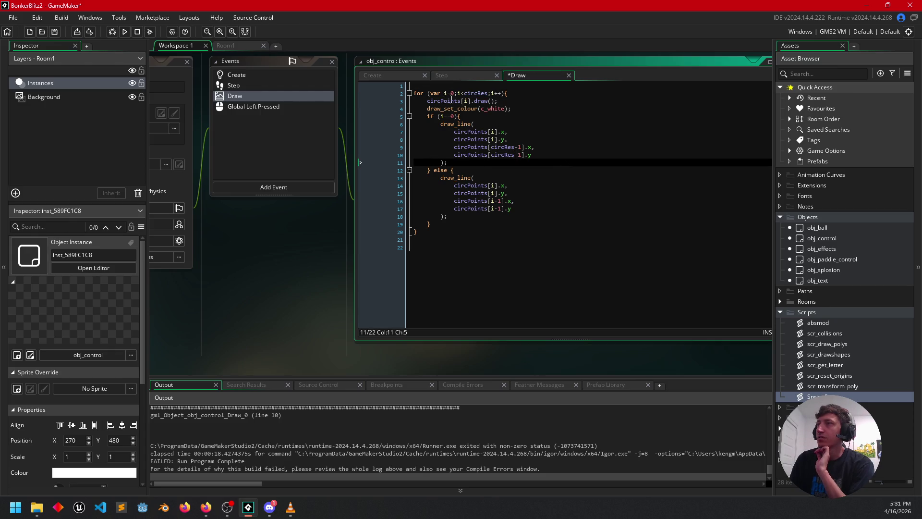
Rerun the game, inspect the unset .y error on line 10, and abort
click(124, 32)
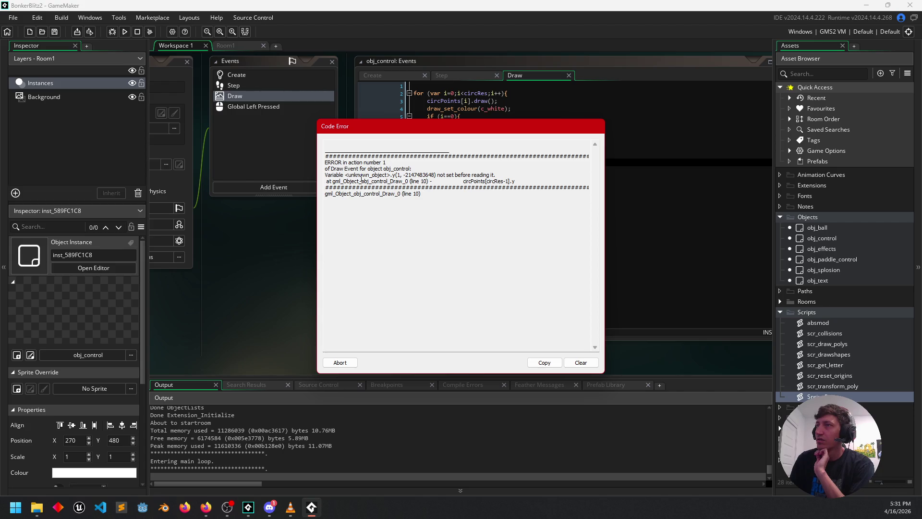
drag(345, 175, 392, 175)
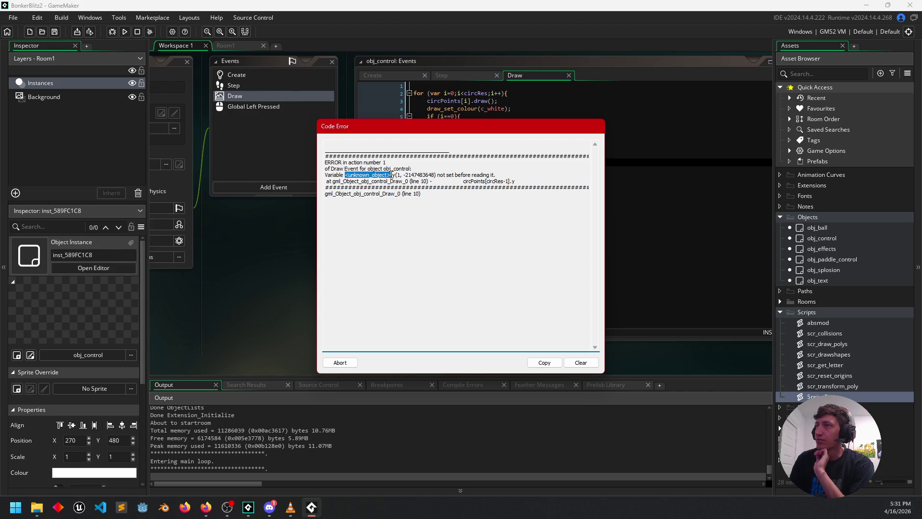
click(403, 204)
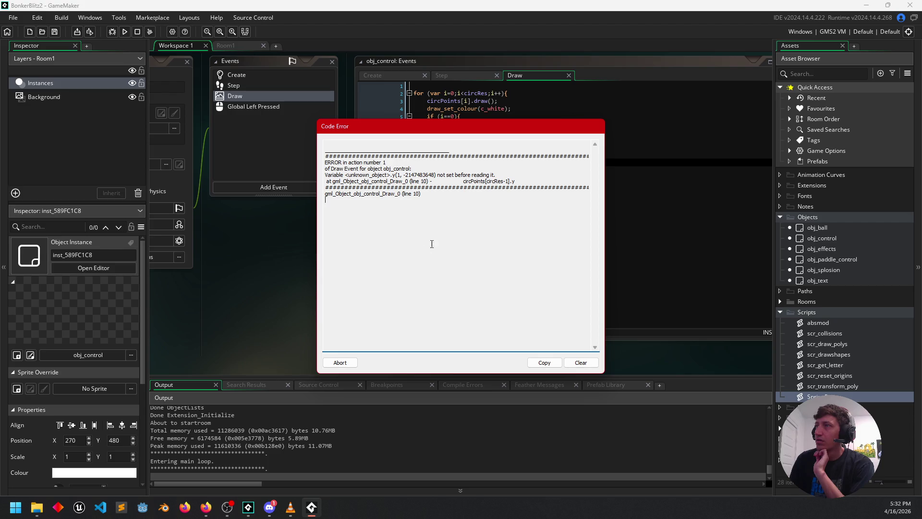
click(339, 362)
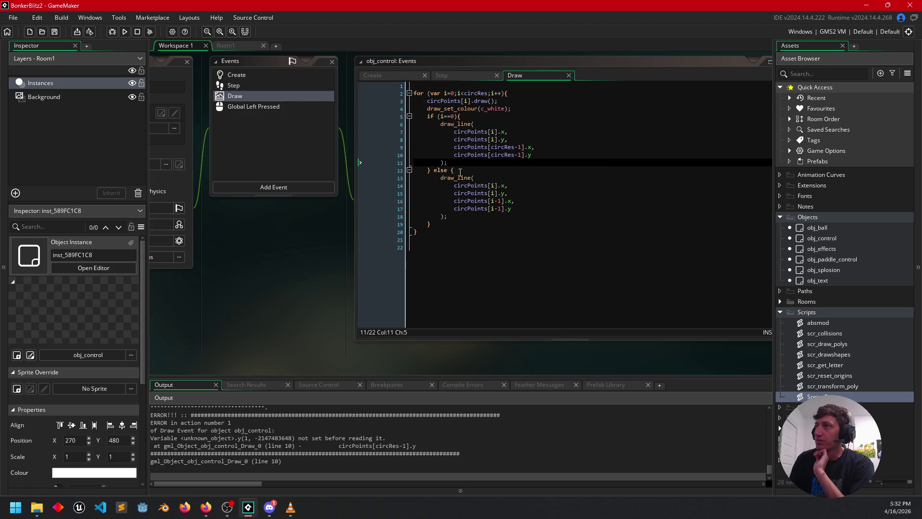
Change the index on lines 9 and 10 from circRes-1 to circRes-2
click(474, 115)
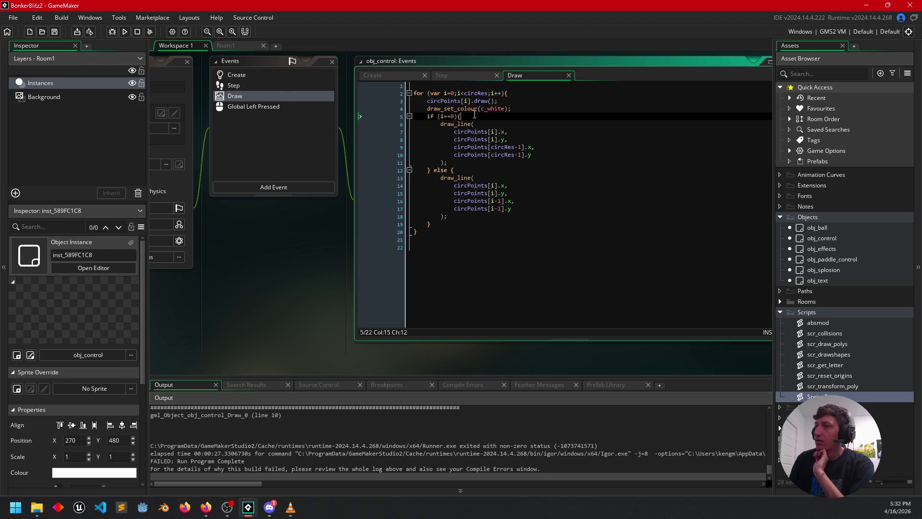
click(442, 154)
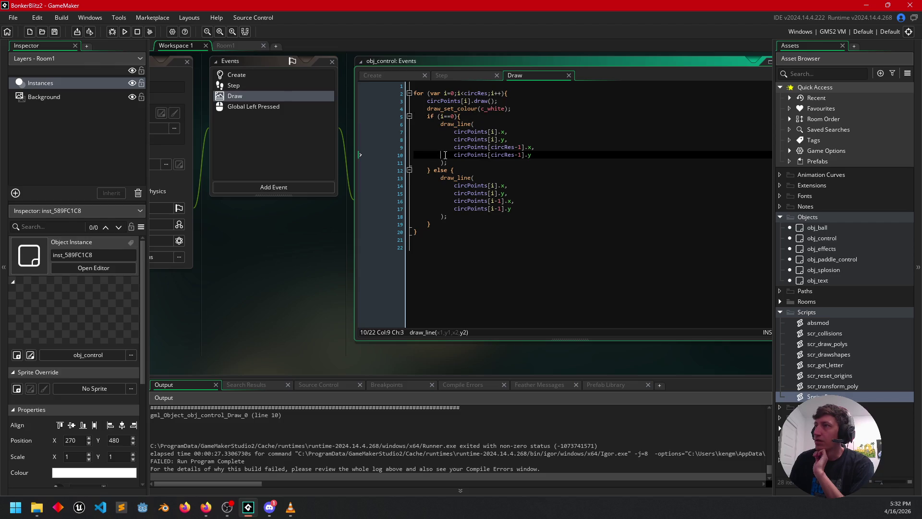
mouse_move(537, 148)
mouse_down()
mouse_move(454, 148)
mouse_move(536, 155)
mouse_up()
click(536, 154)
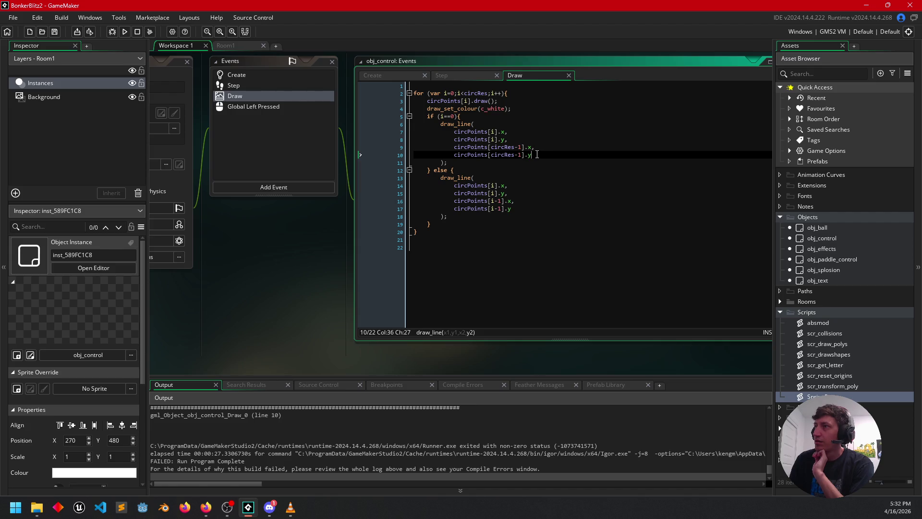
click(523, 147)
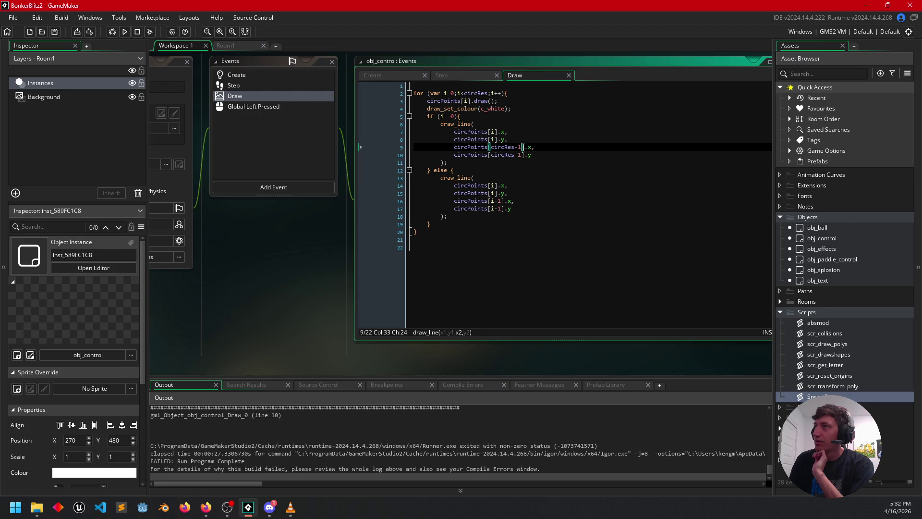
key(BackSpace)
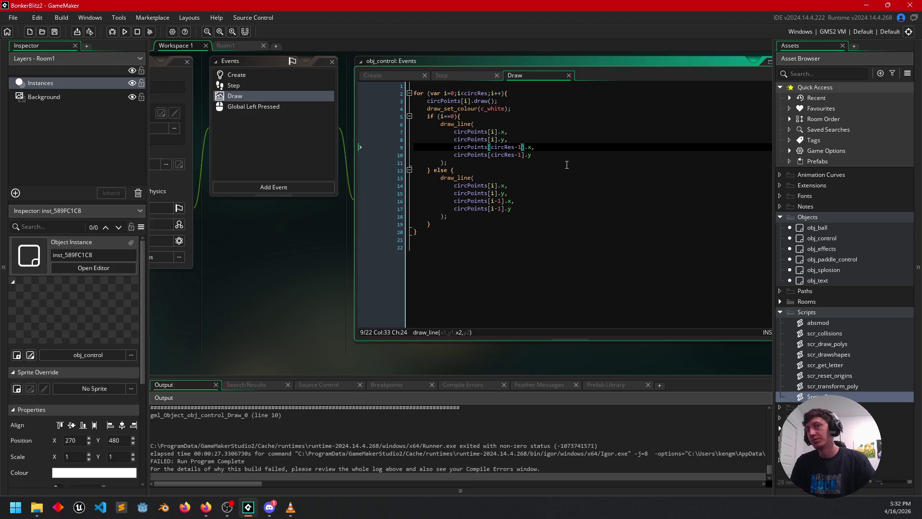
text(1)
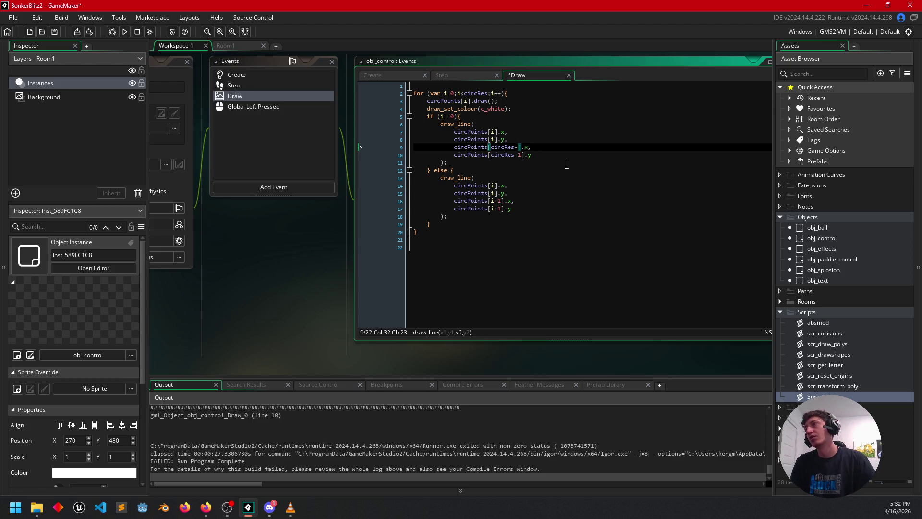
key(BackSpace)
text(2)
key(Down)
key(BackSpace)
text(2)
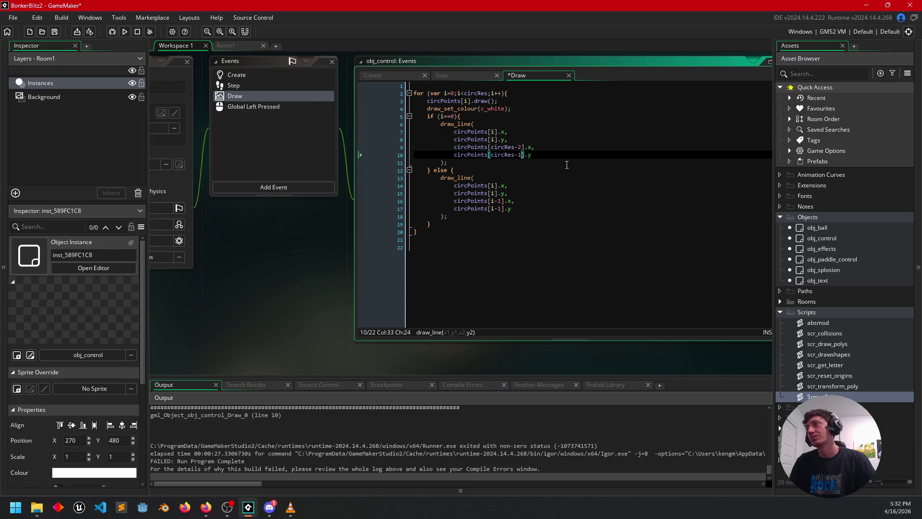
Save and rerun with F5, abort the repeated crash, and highlight circPoints uses
key(F5)
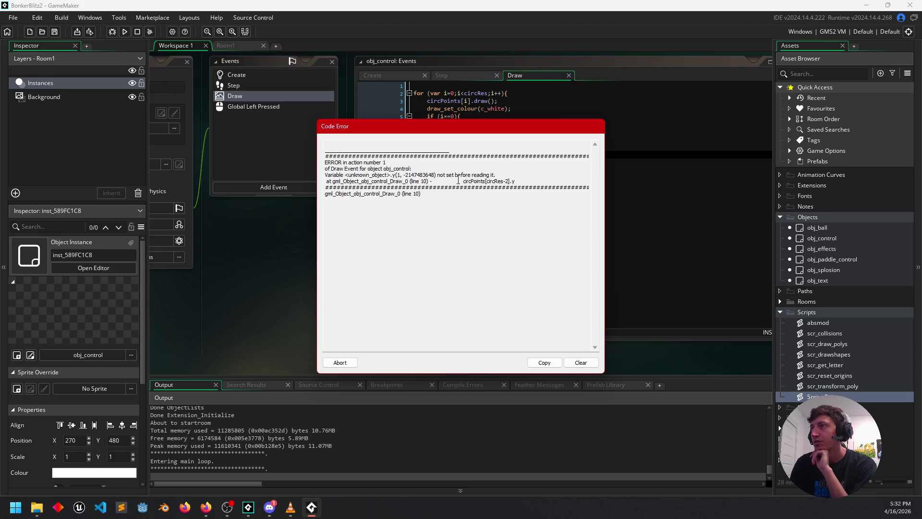
click(351, 362)
click(472, 147)
double_click(471, 147)
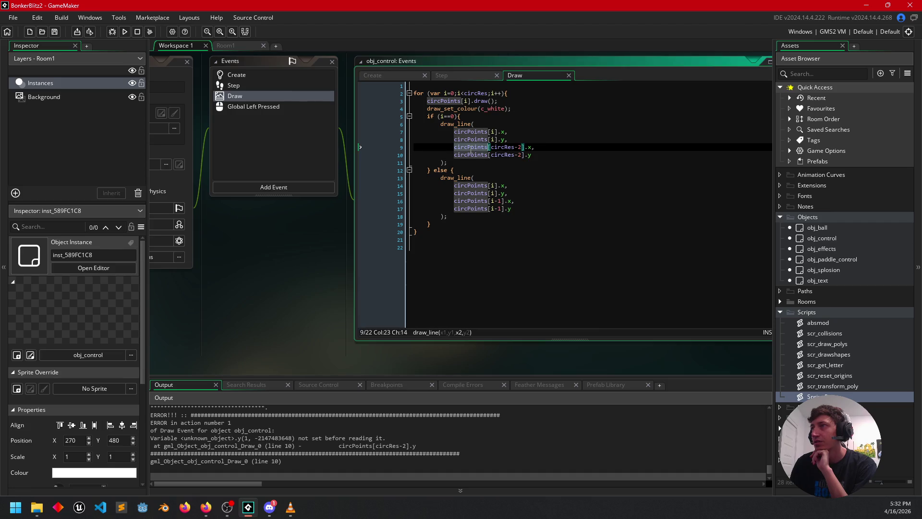
Highlight every circPoints reference in the Draw code
click(528, 147)
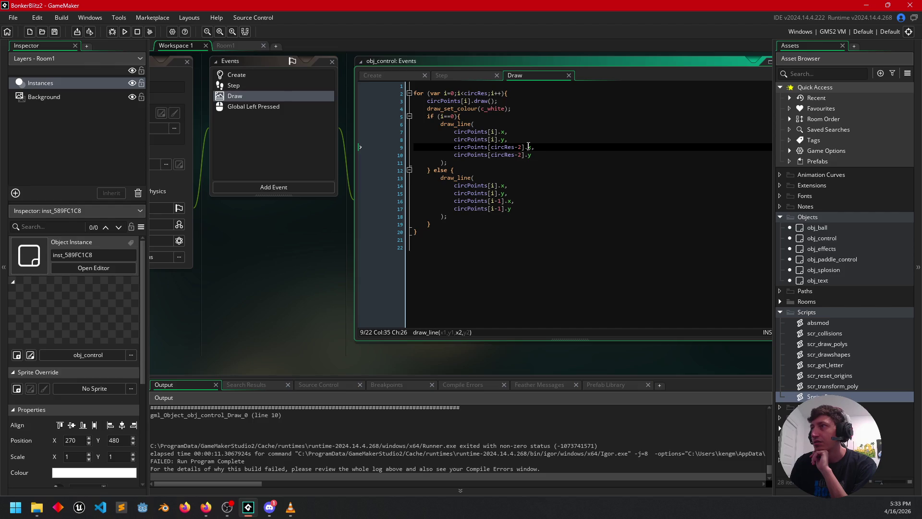
double_click(476, 147)
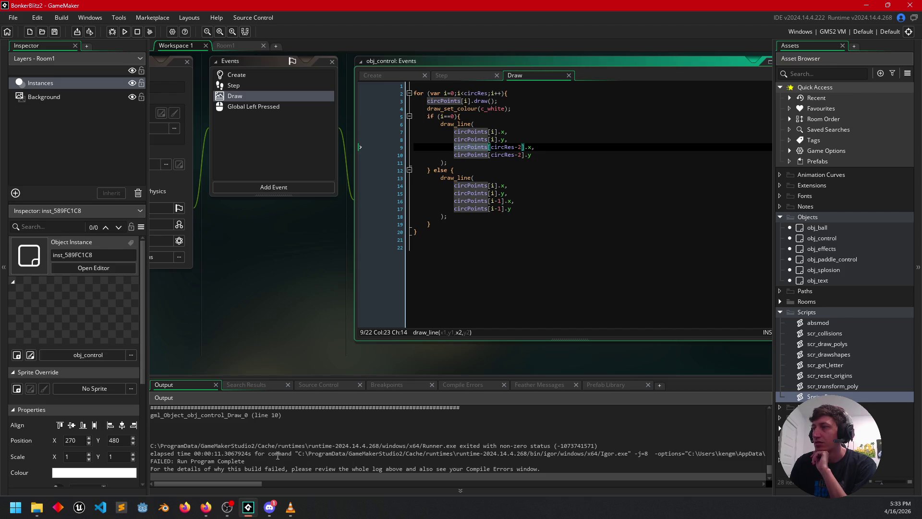
scroll(335, 452, down, 1)
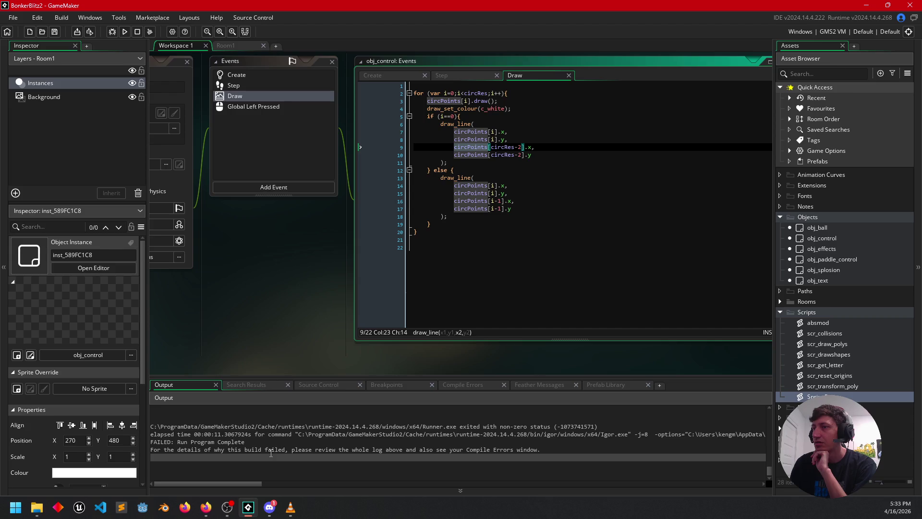
click(123, 31)
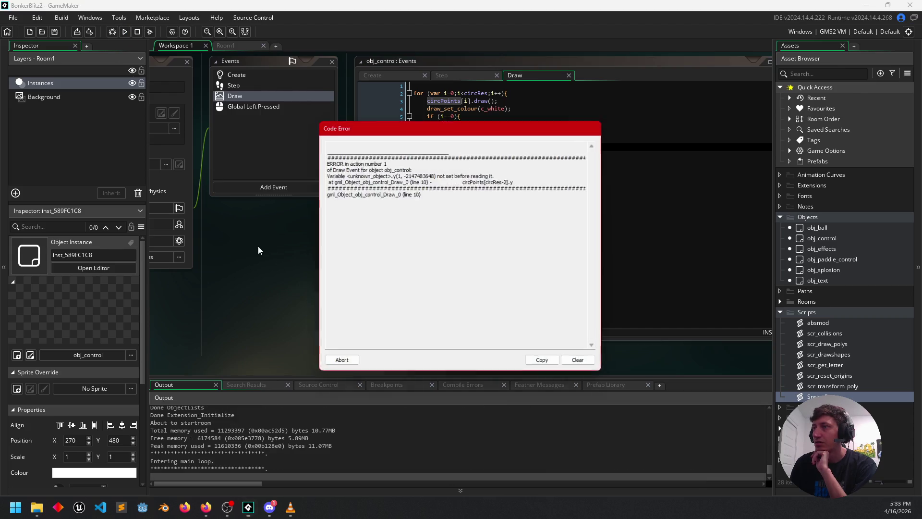
drag(345, 175, 381, 175)
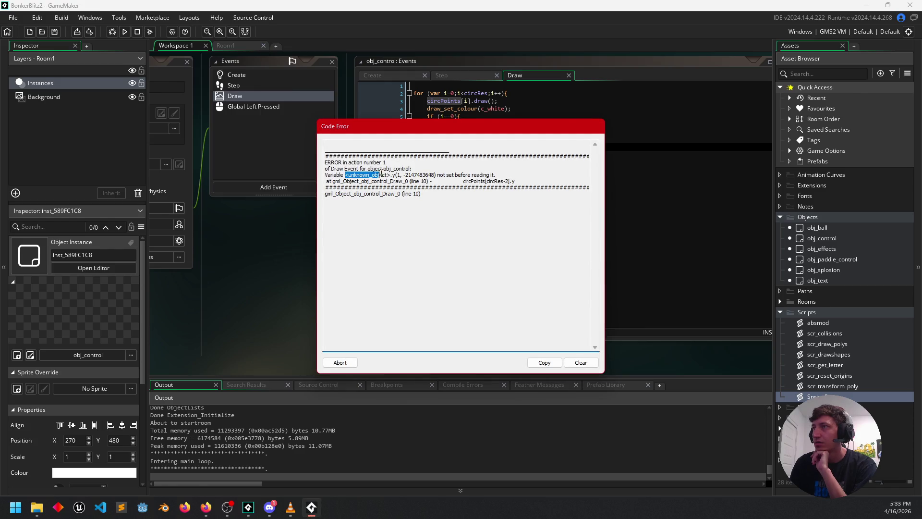
double_click(394, 175)
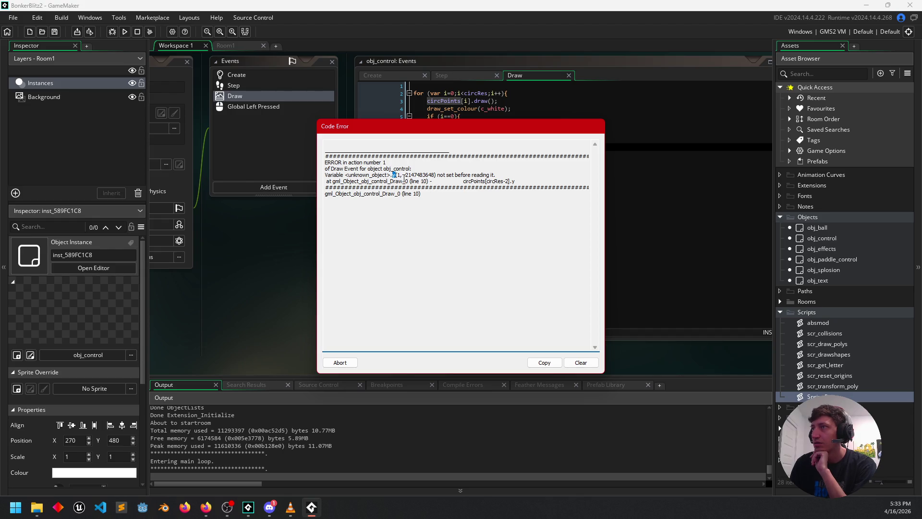
drag(435, 175, 407, 179)
click(442, 192)
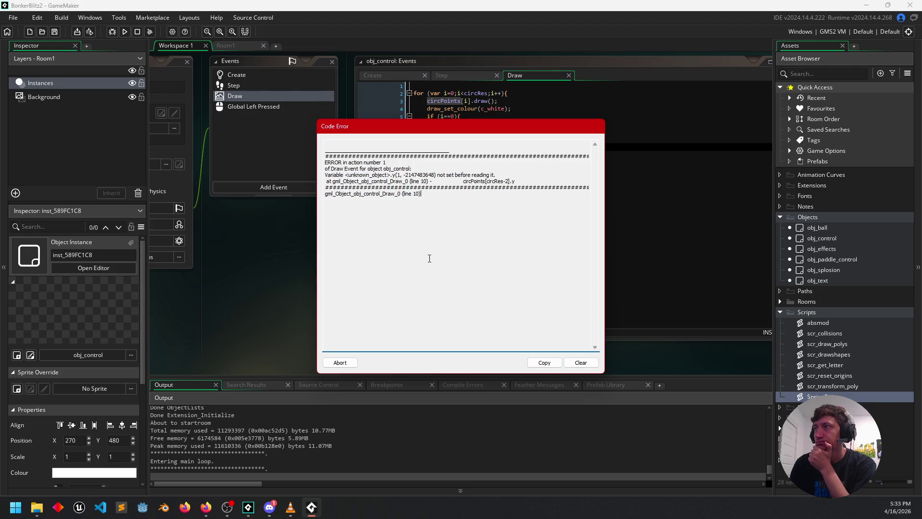
click(341, 363)
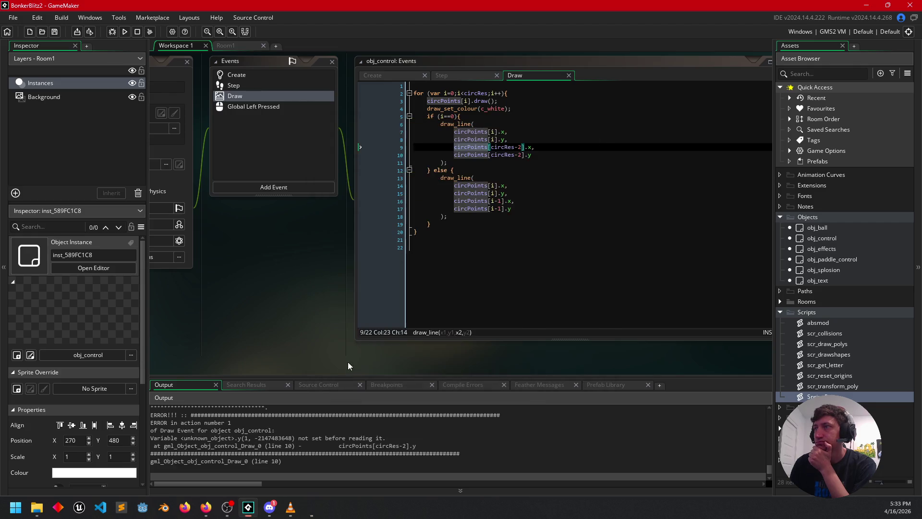
Check the circRes-2 indexes on lines 9–10, then view obj_control's Create event code
click(483, 155)
click(511, 147)
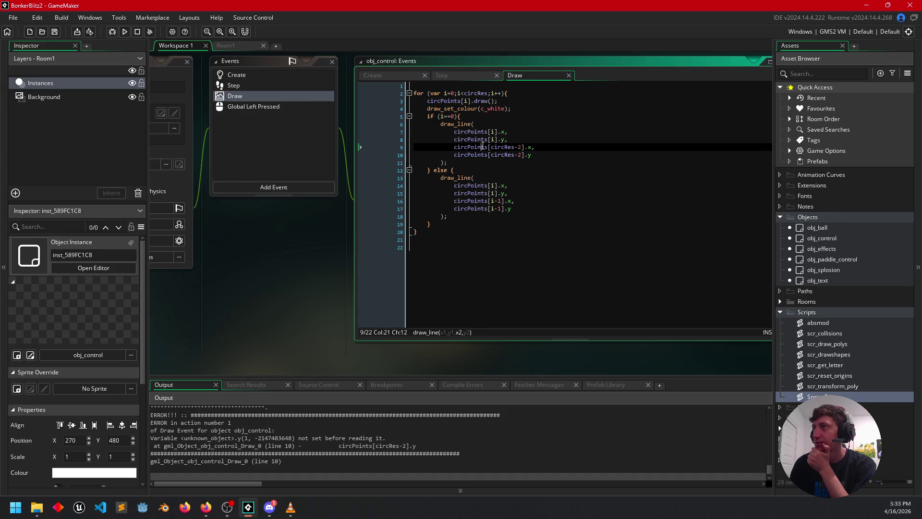
key(Down)
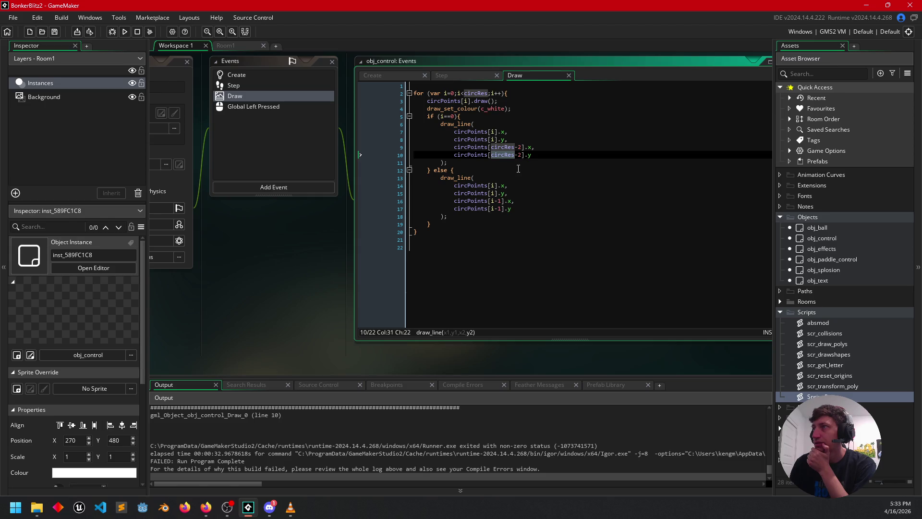
click(521, 154)
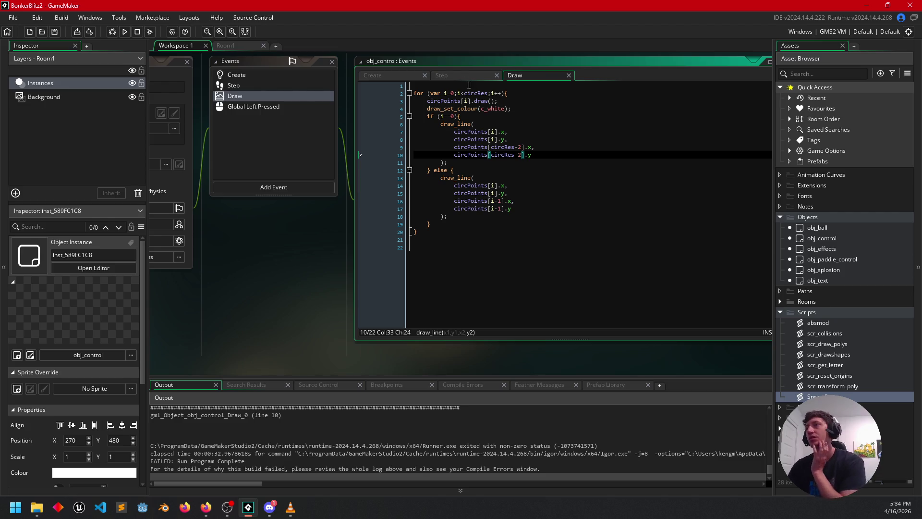
click(453, 74)
click(389, 75)
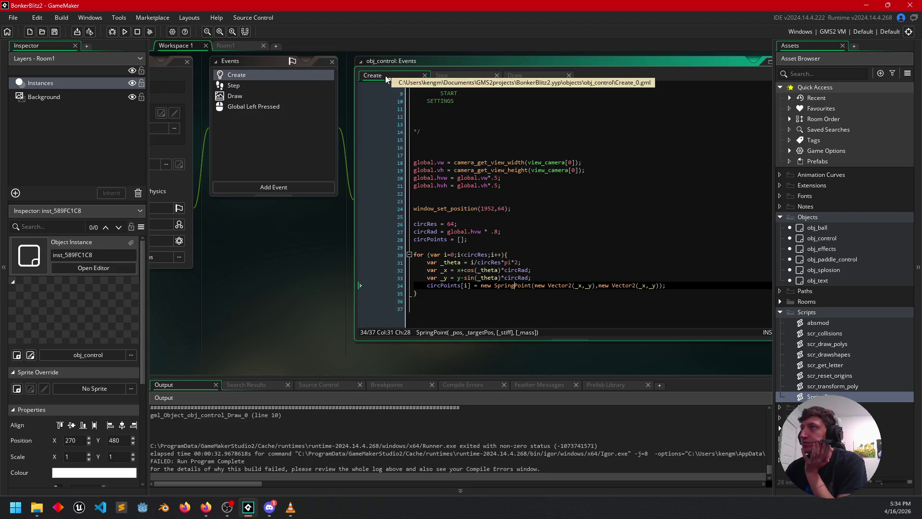
Inspect the Create for loop that assigns SpringPoints into circPoints, then return to Draw
click(562, 257)
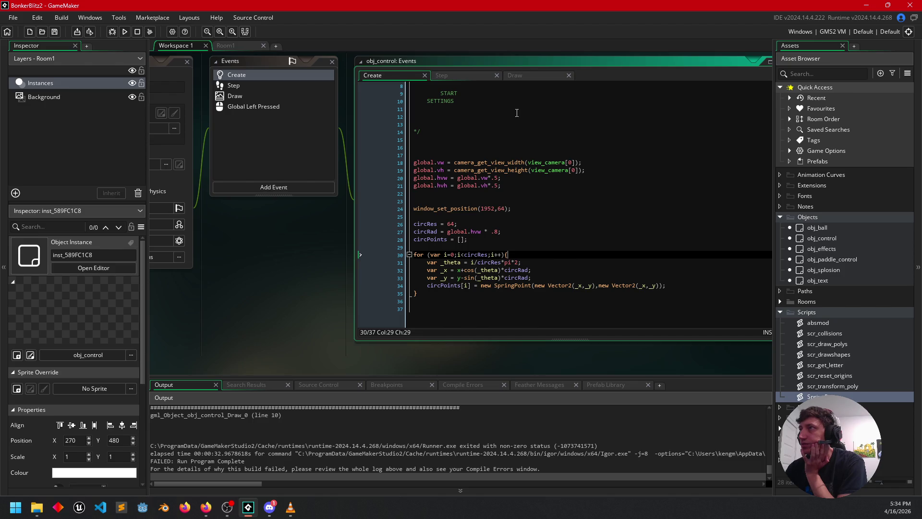
click(536, 78)
click(396, 75)
click(526, 233)
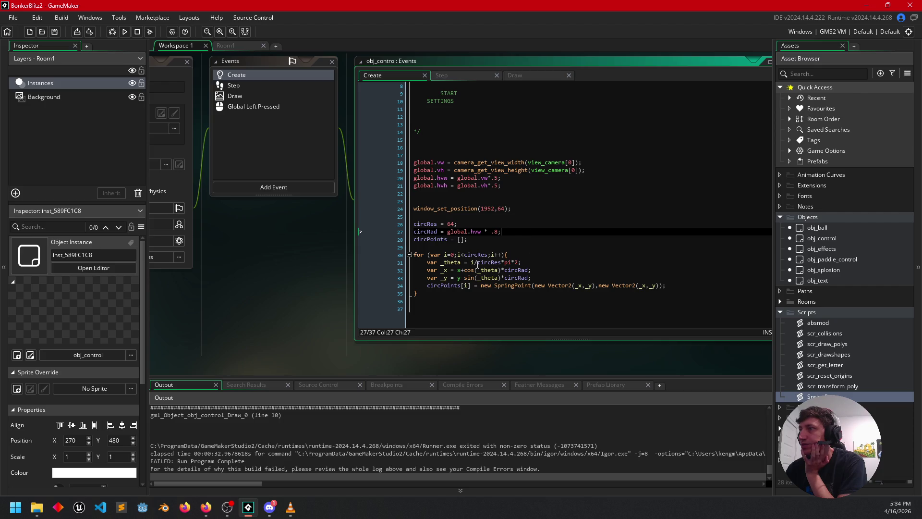
click(464, 287)
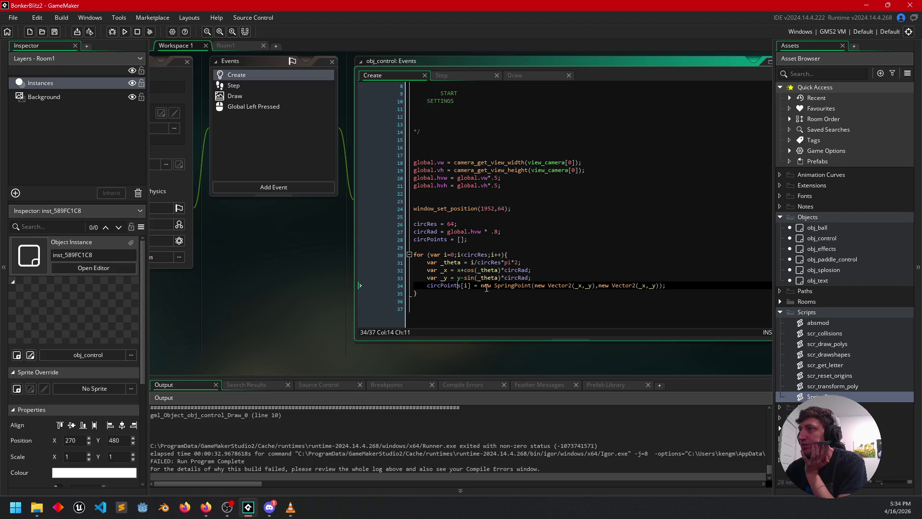
double_click(448, 286)
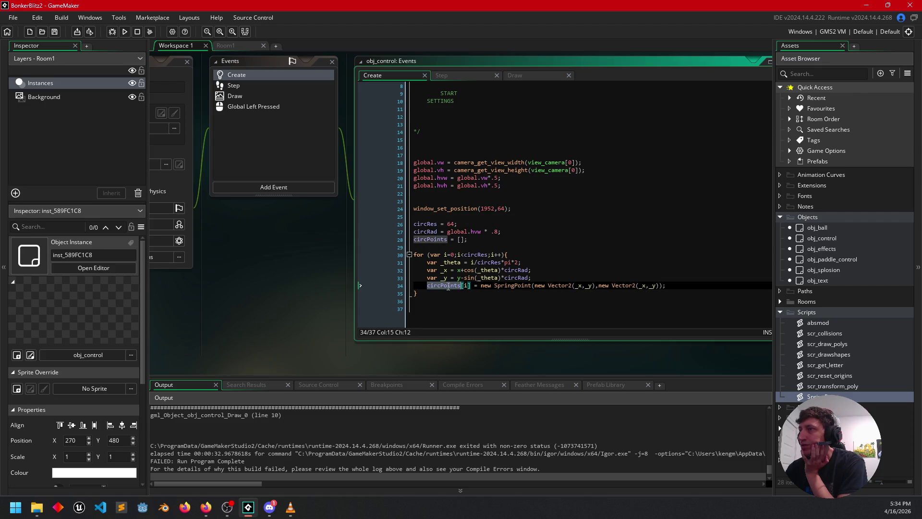
click(463, 255)
key(Left)
key(Left)
key(Left)
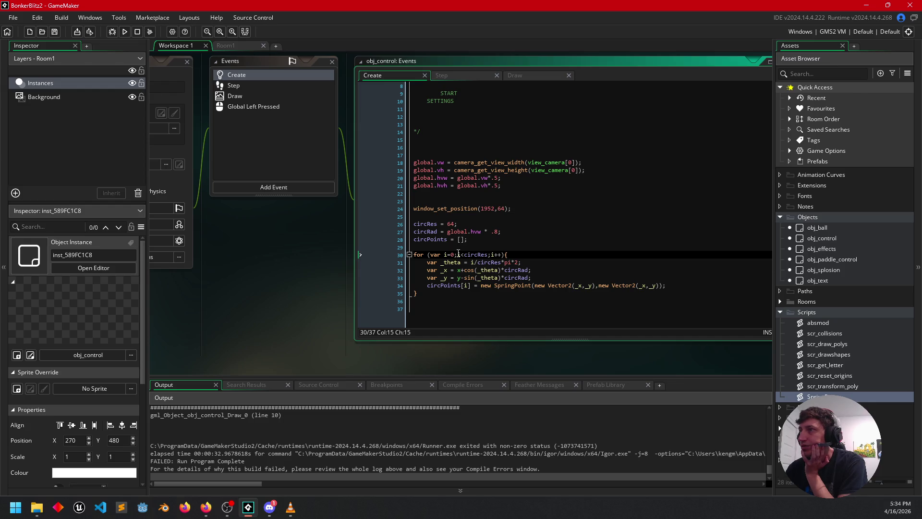
click(534, 75)
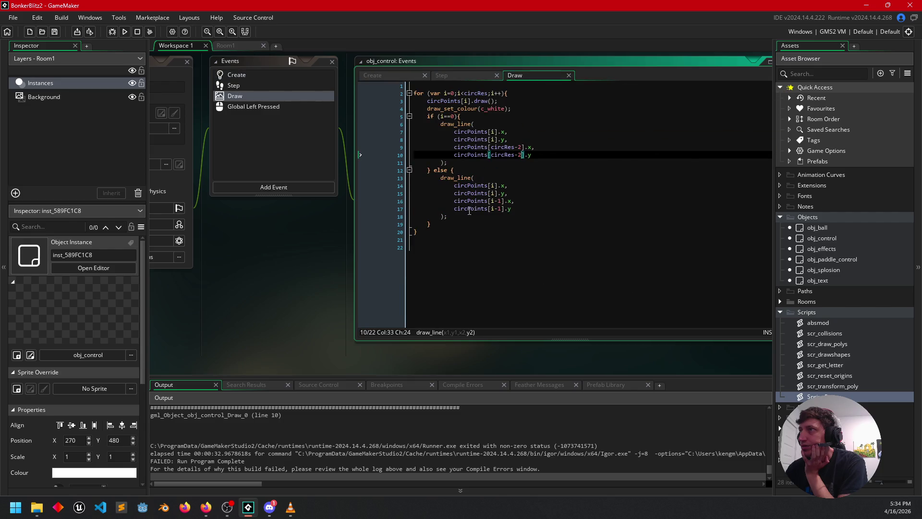
Add show_debug_message(i); inside the i==0 branch and run the game
click(493, 118)
key(Return)
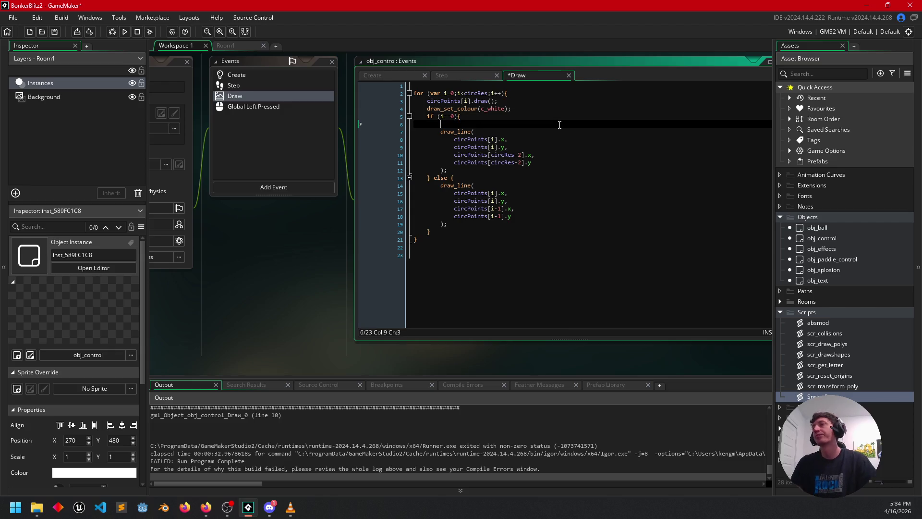
text(show_deb)
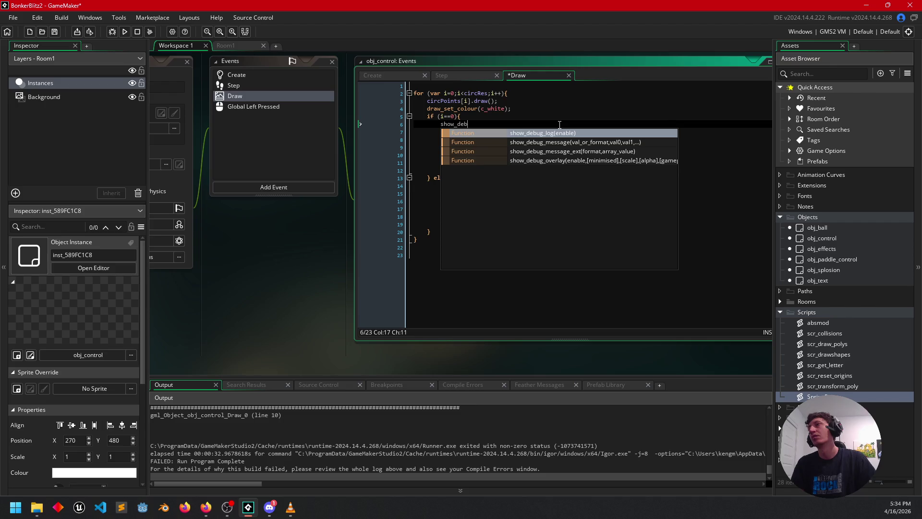
key(Return)
key(BackSpace)
key(BackSpace)
key(BackSpace)
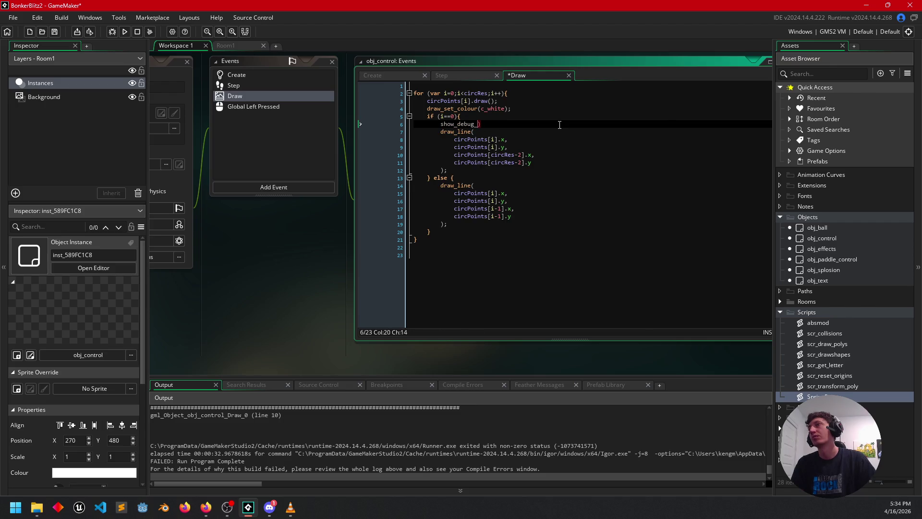
key(Down)
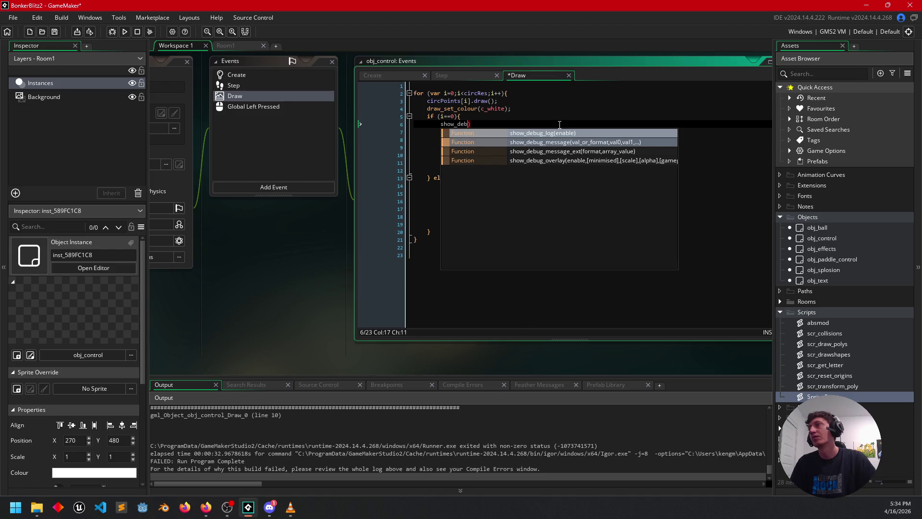
key(Return)
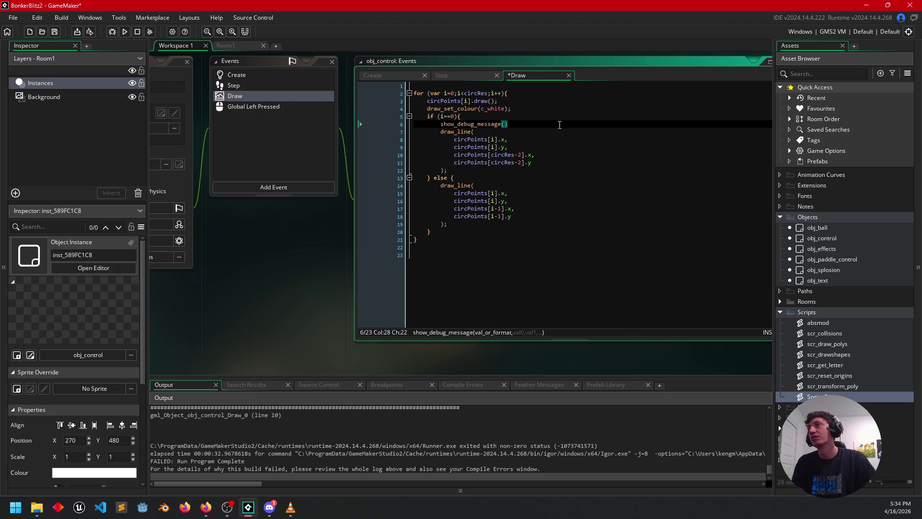
text(i);)
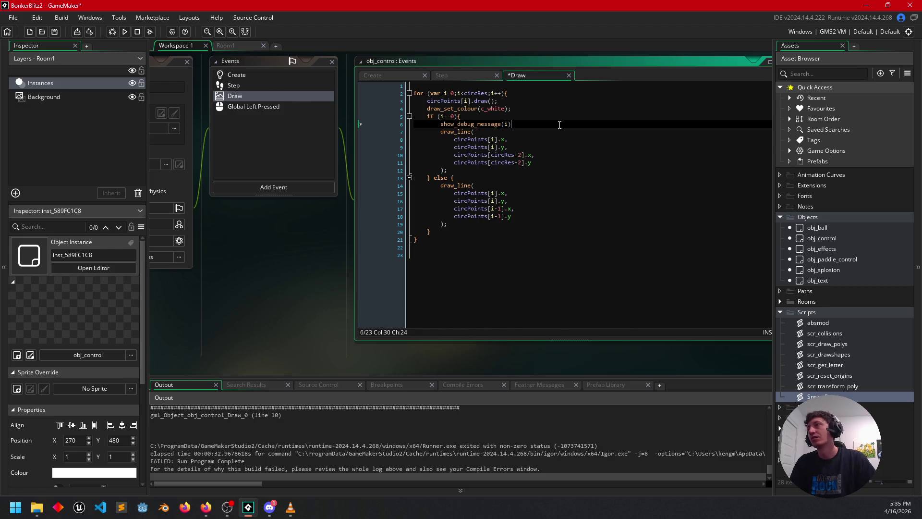
click(125, 32)
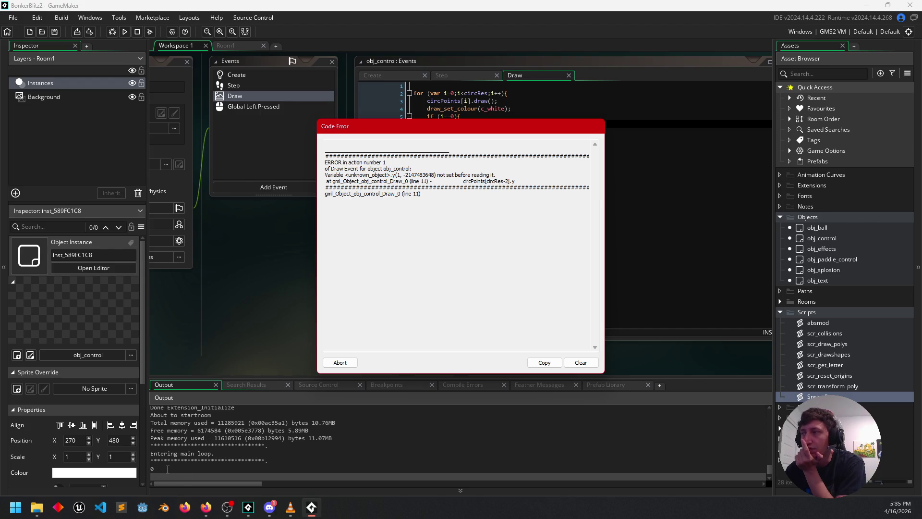
Review the Output log, abort the crashed run, and select the debug message line
scroll(187, 460, up, 3)
scroll(189, 459, down, 5)
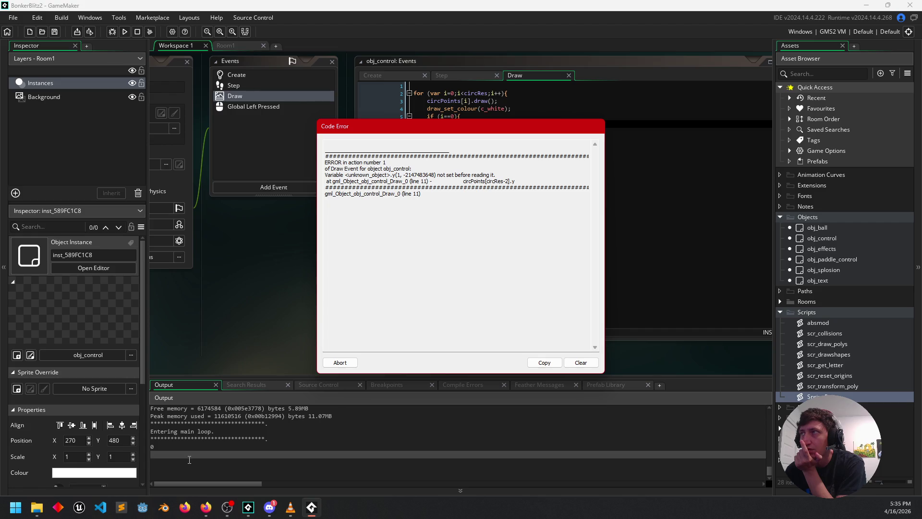
click(336, 363)
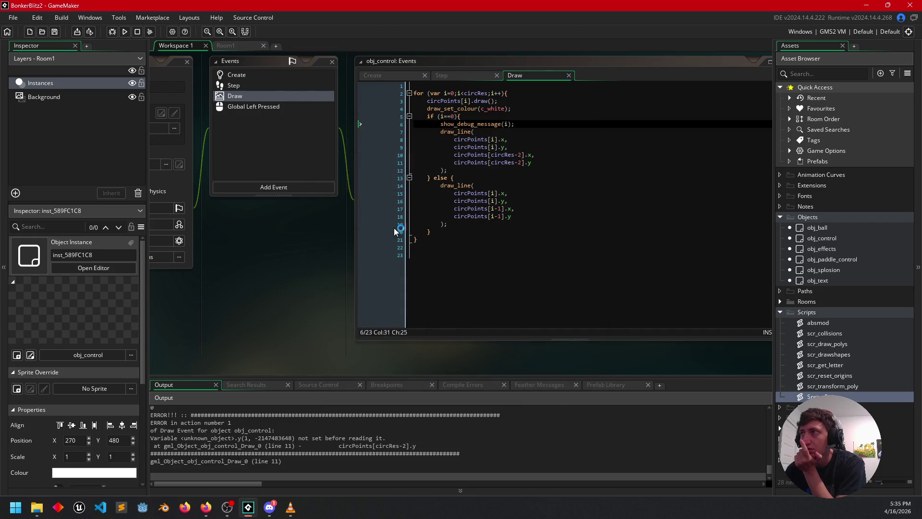
click(515, 126)
key(shift+Up)
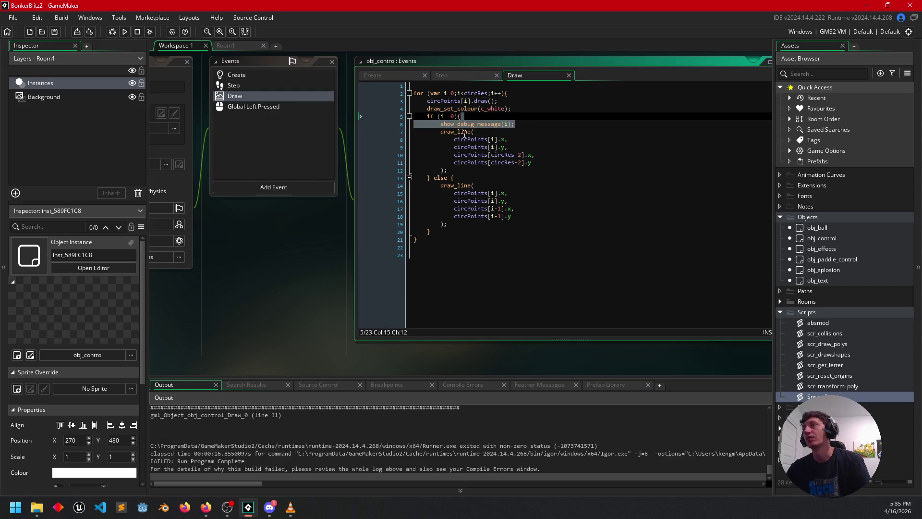
Select circPoints[circRes-2] from the line 10 draw_line call for copying
click(509, 124)
drag(509, 123, 530, 117)
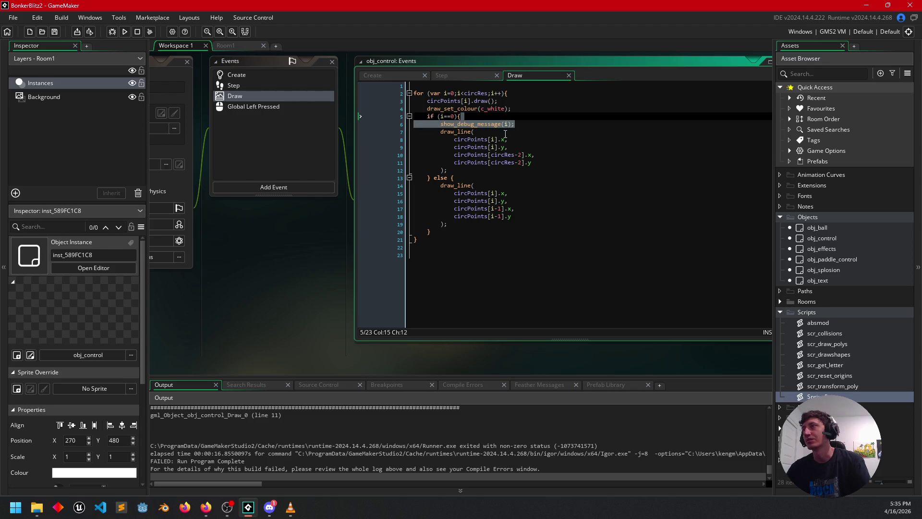
key(Left)
key(Left)
key(Left)
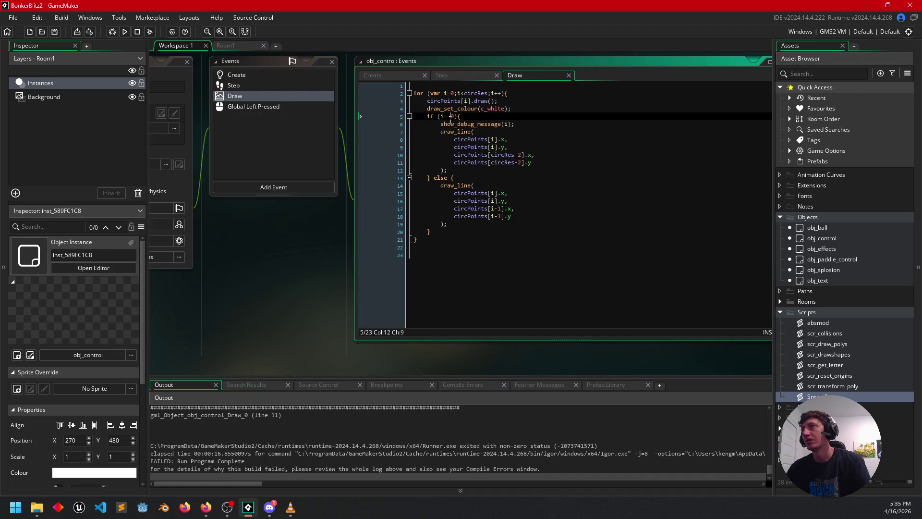
click(493, 140)
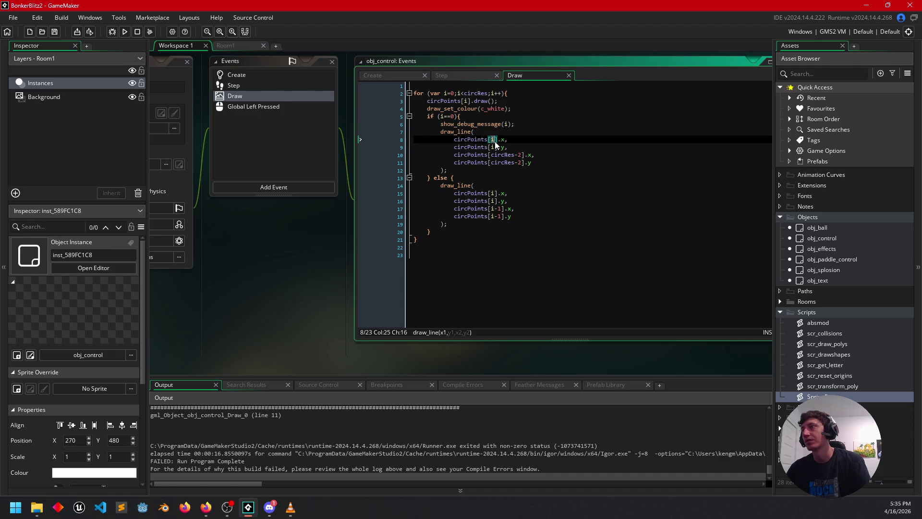
click(492, 148)
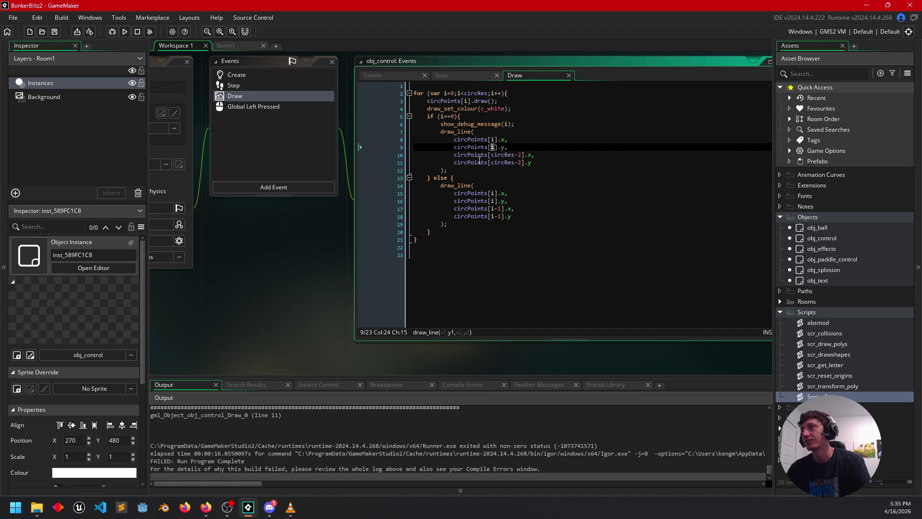
click(496, 156)
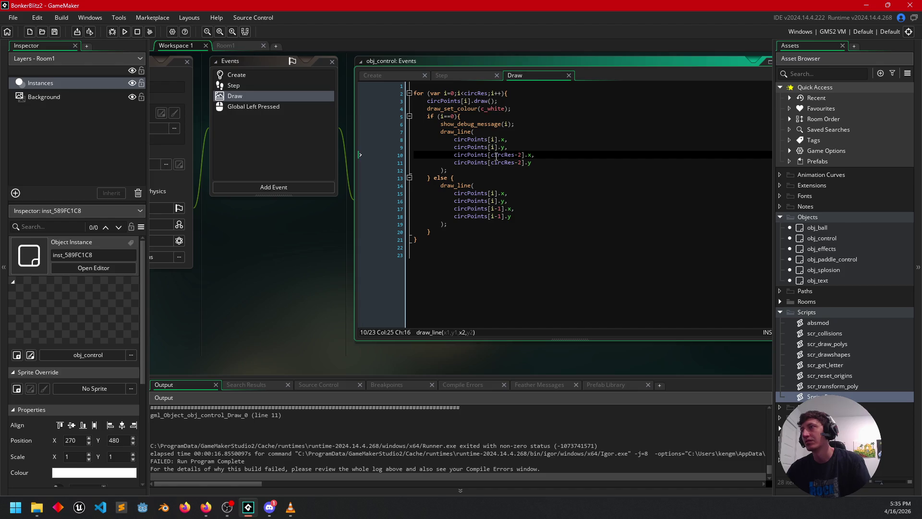
double_click(495, 156)
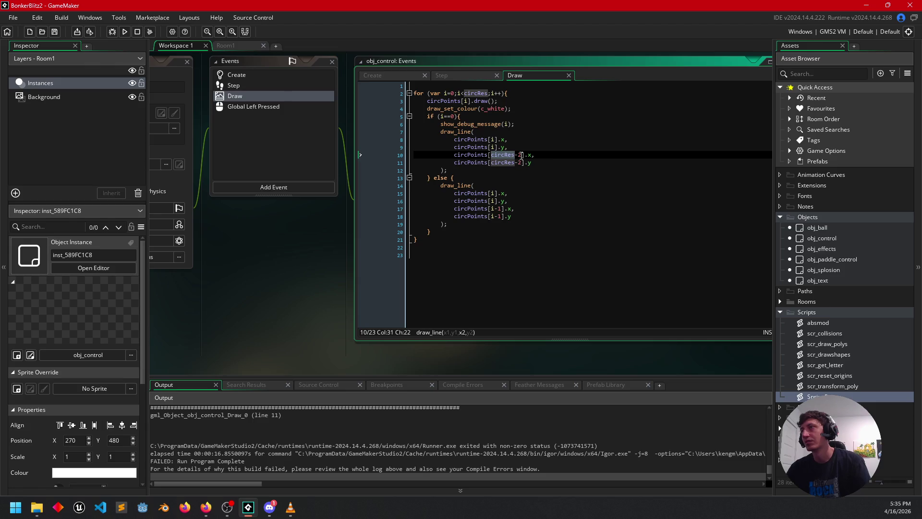
drag(454, 155, 524, 155)
key(ctrl+c)
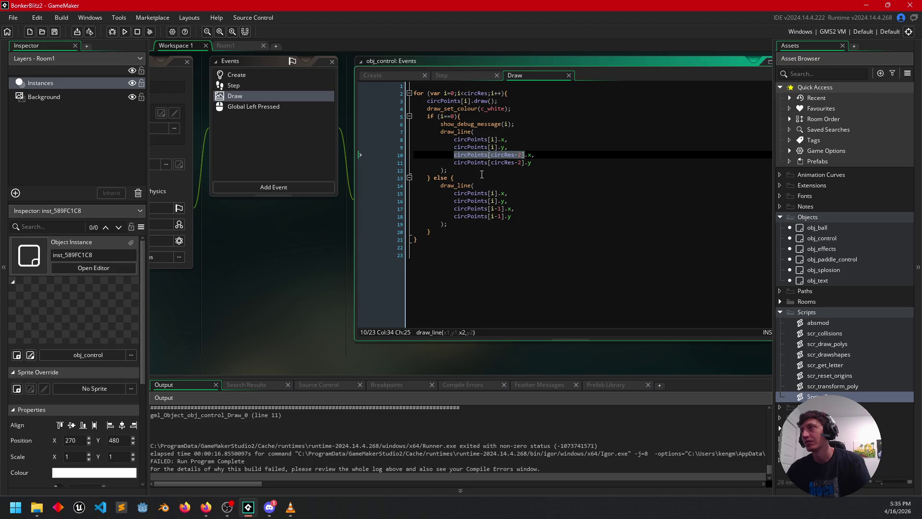
Replace i in show_debug_message with circPoints[circRes-1] and run the game
drag(510, 124, 505, 125)
key(ctrl+v)
key(Left)
key(BackSpace)
text(1)
key(Right)
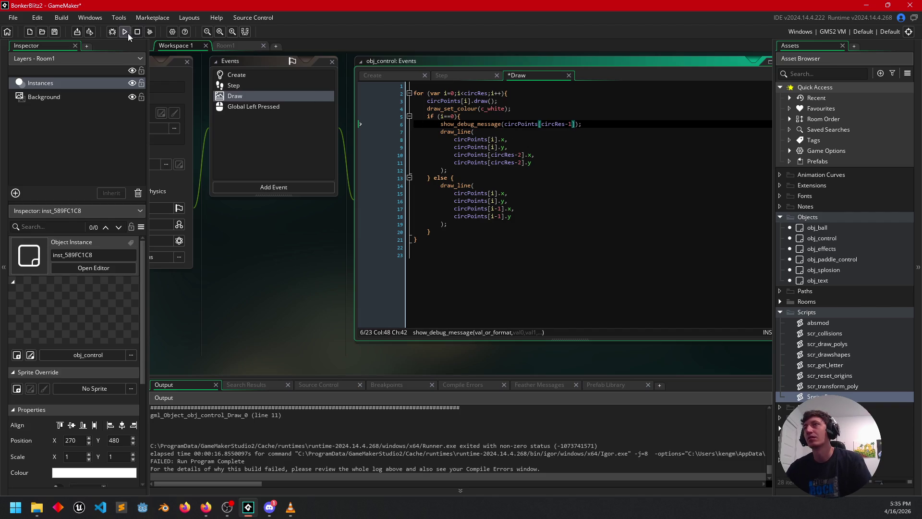
click(126, 31)
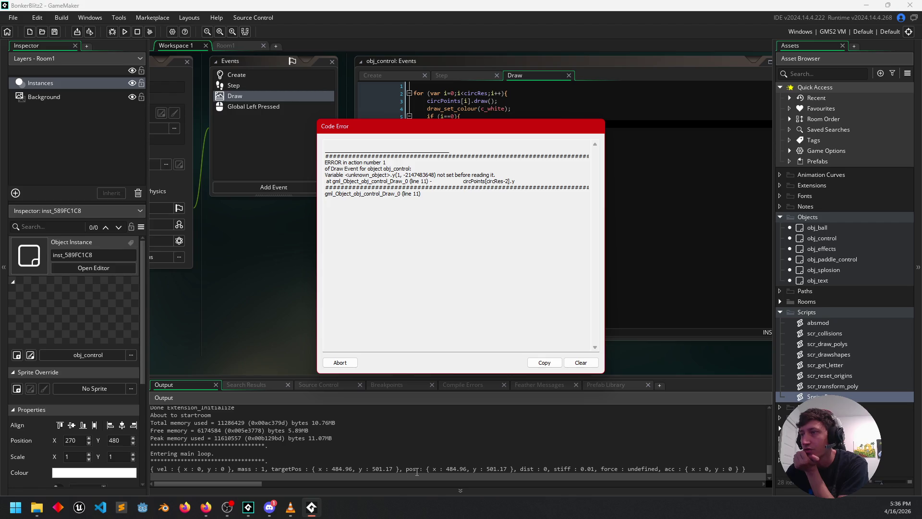
Abort the crash after the logged SpringPoint fields, then return to the draw_line code
click(340, 363)
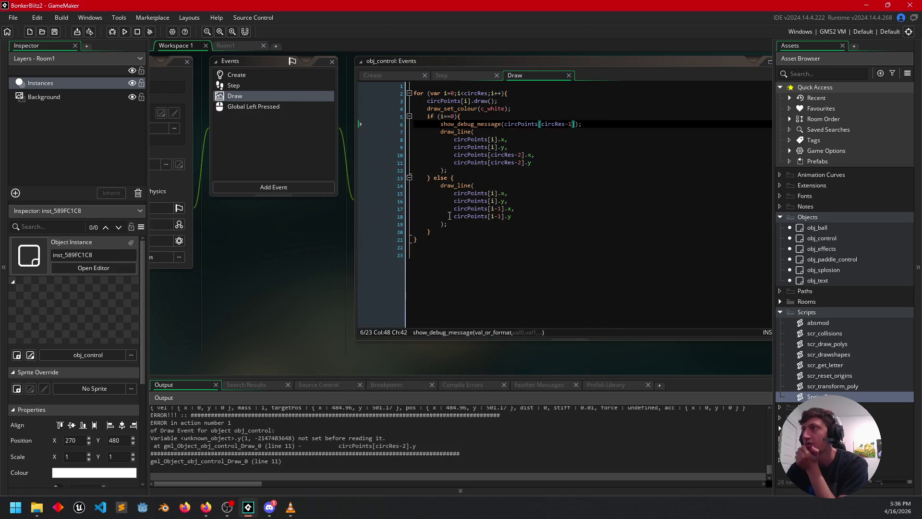
click(555, 132)
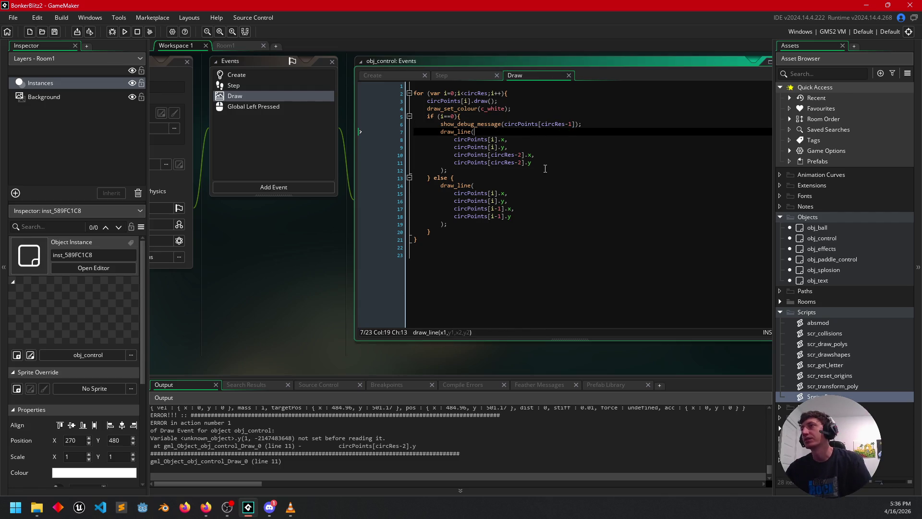
click(507, 141)
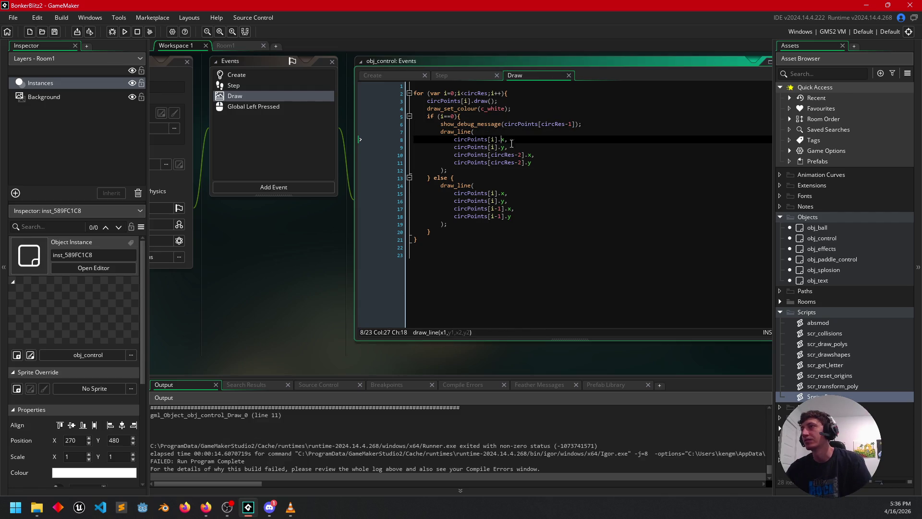
Insert pos. before x and y in the first draw_line call so it reads .pos.x/.pos.y
text(pos.)
key(Down)
text(po)
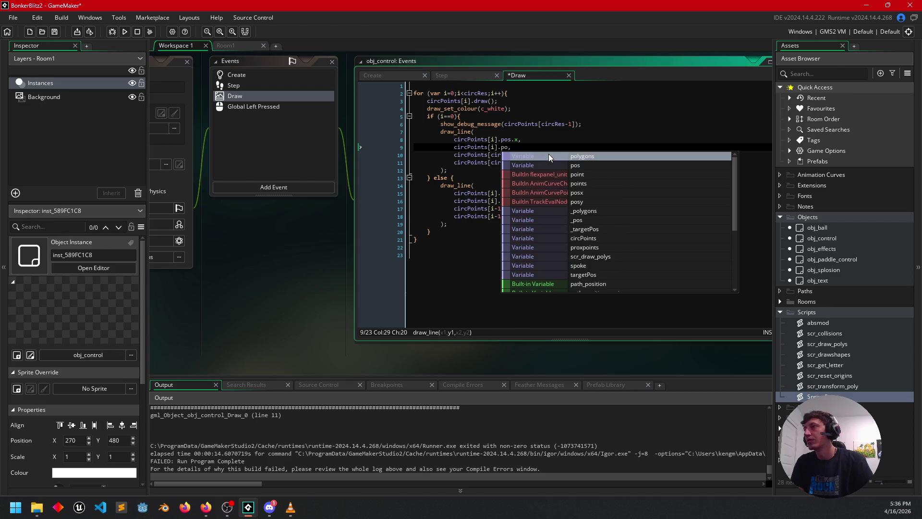
text(s.y)
key(Right)
click(534, 154)
key(BackSpace)
text(pos.x)
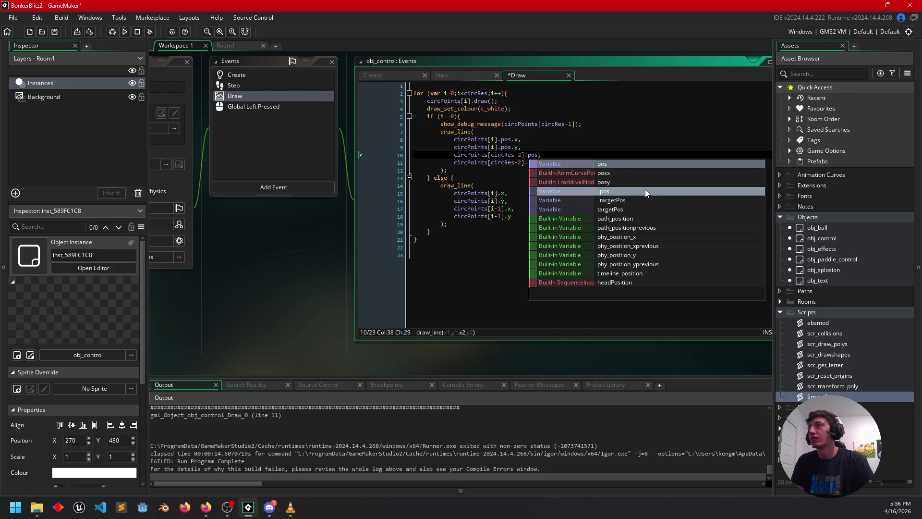
key(Escape)
key(Down)
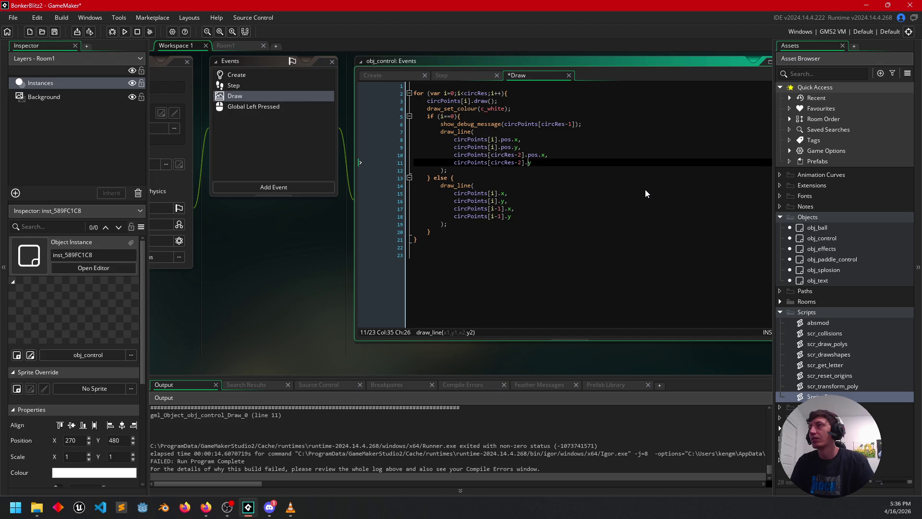
key(Left)
text(pos.)
key(Right)
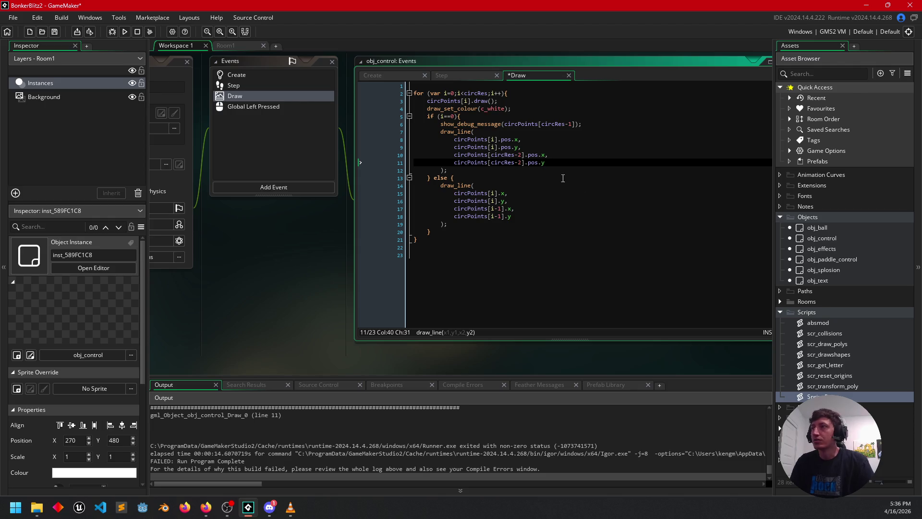
Copy .pos and paste it after circPoints[i] and circPoints[i-1] on lines 15–18
drag(541, 162, 527, 162)
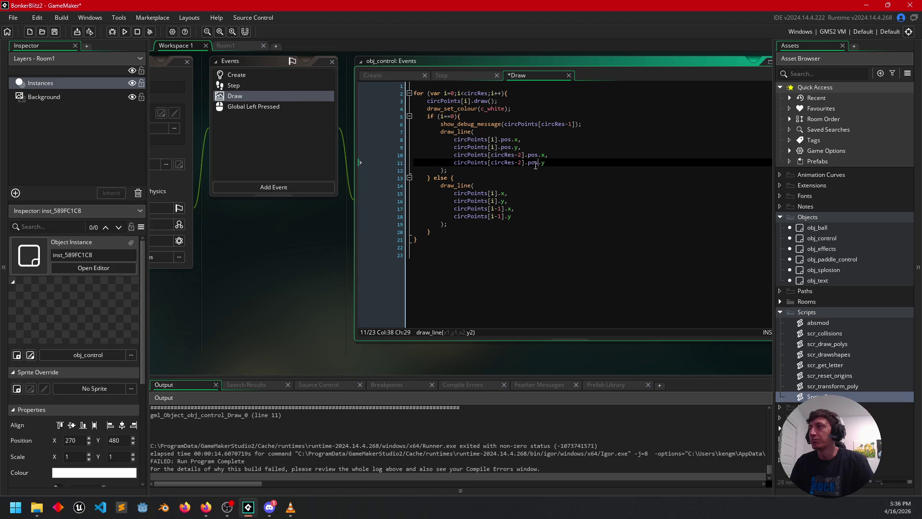
shift+click(525, 162)
key(ctrl+c)
click(499, 193)
key(ctrl+v)
click(499, 200)
key(ctrl+v)
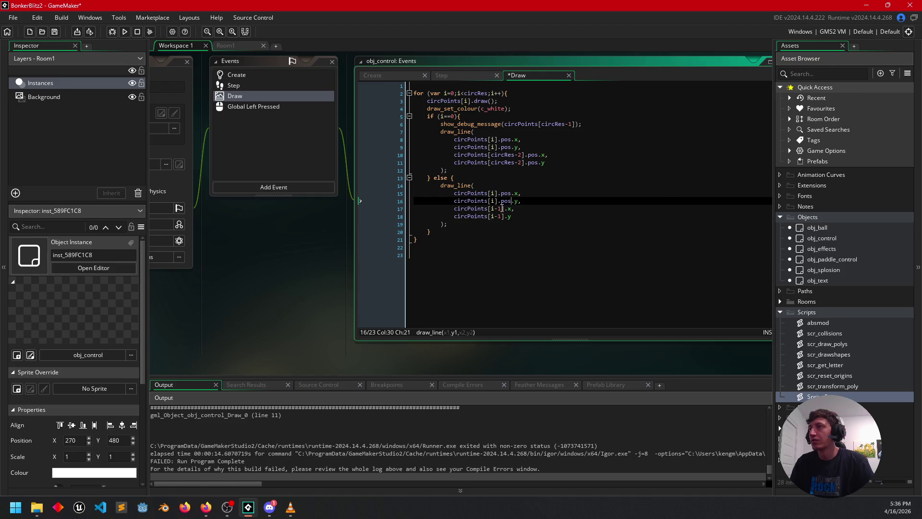
click(503, 208)
key(ctrl+v)
click(504, 216)
key(ctrl+v)
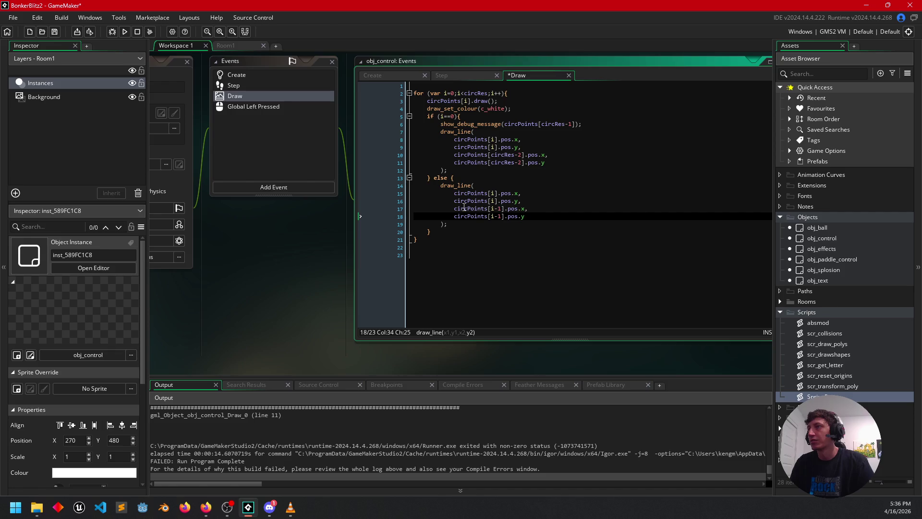
Change circRes-2 to circRes-1 and comment out the show_debug_message line with //
click(521, 154)
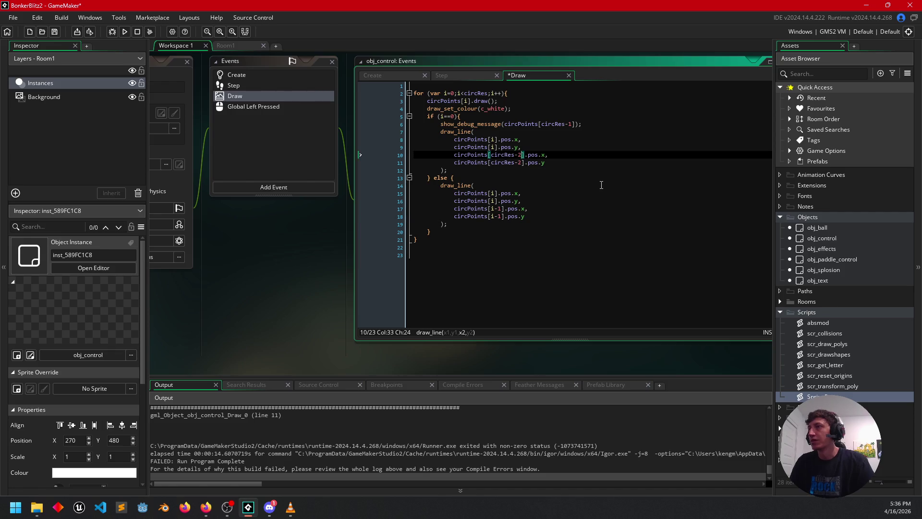
key(BackSpace)
text(1)
key(Down)
key(BackSpace)
text(1)
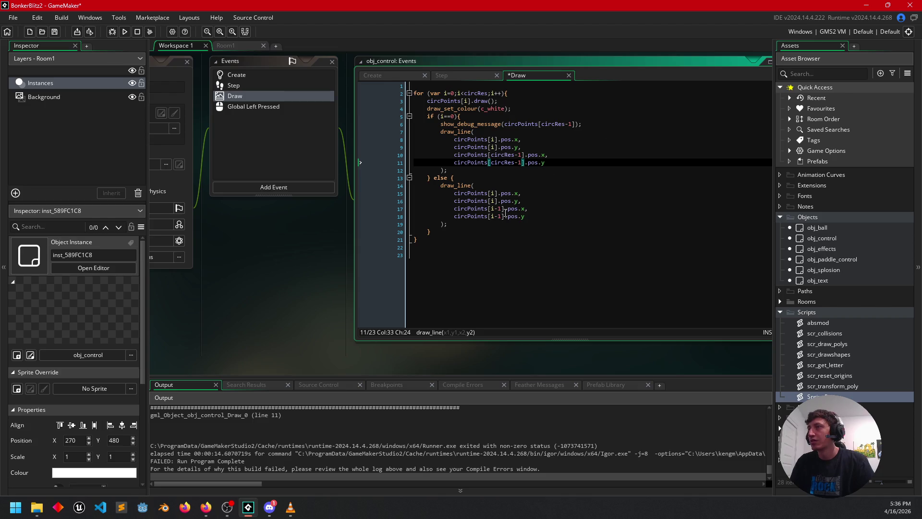
click(441, 125)
text(//)
click(544, 220)
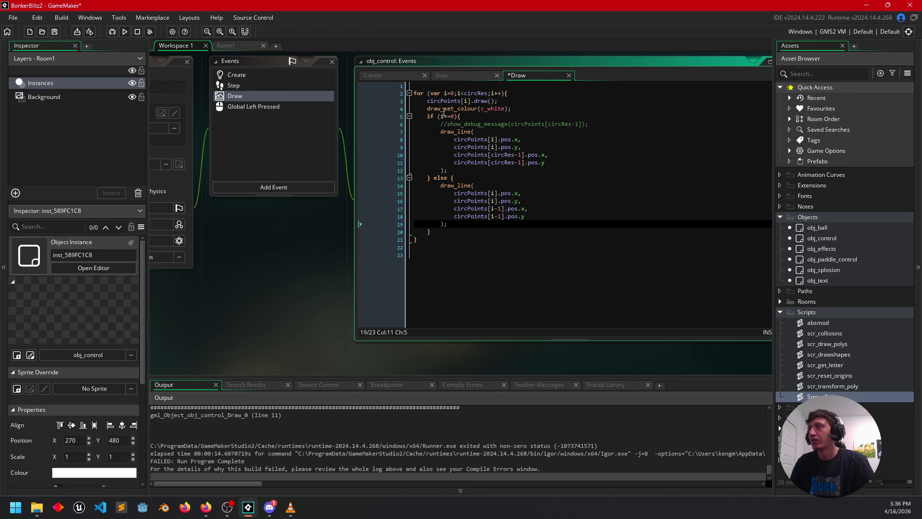
Review the Draw event code, then run the game to show the red circle with white lines
click(435, 178)
click(474, 178)
click(497, 209)
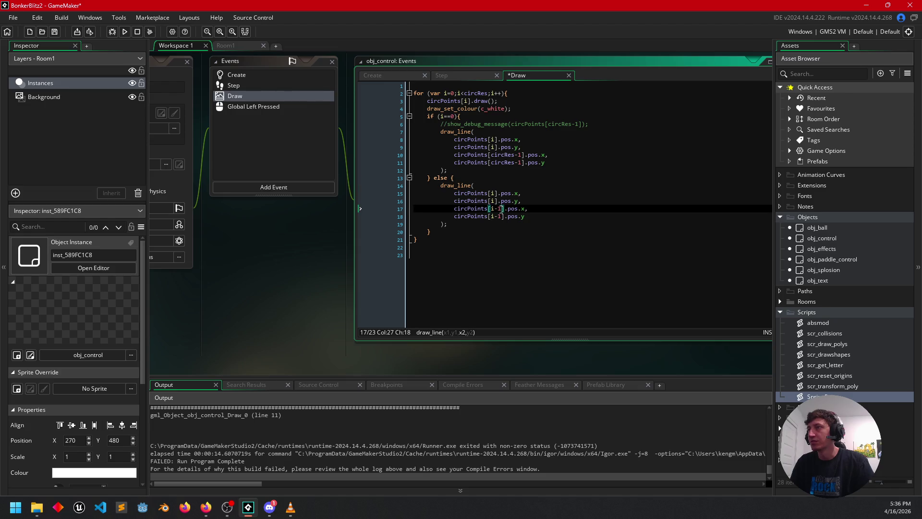
click(511, 239)
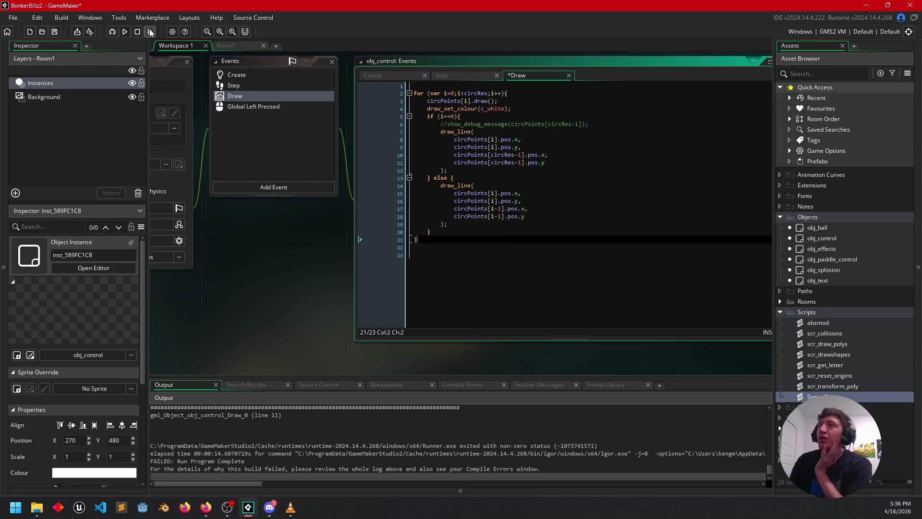
click(125, 32)
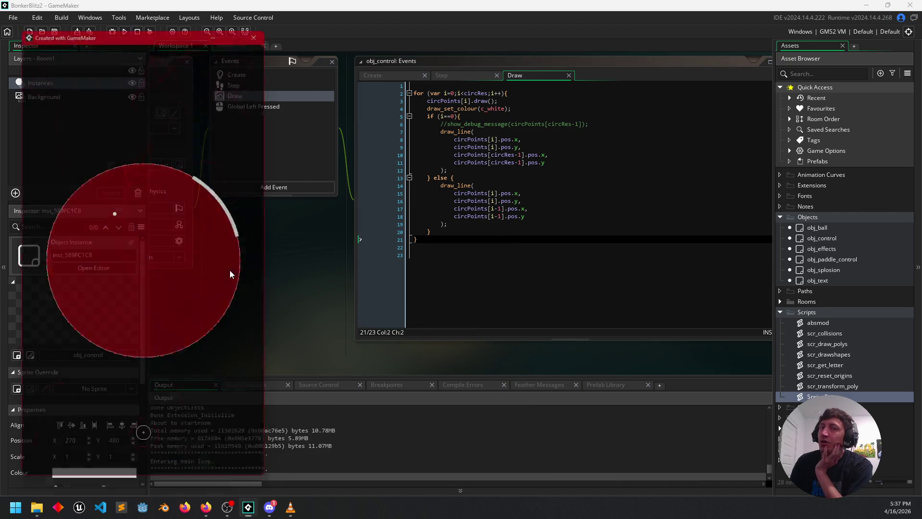
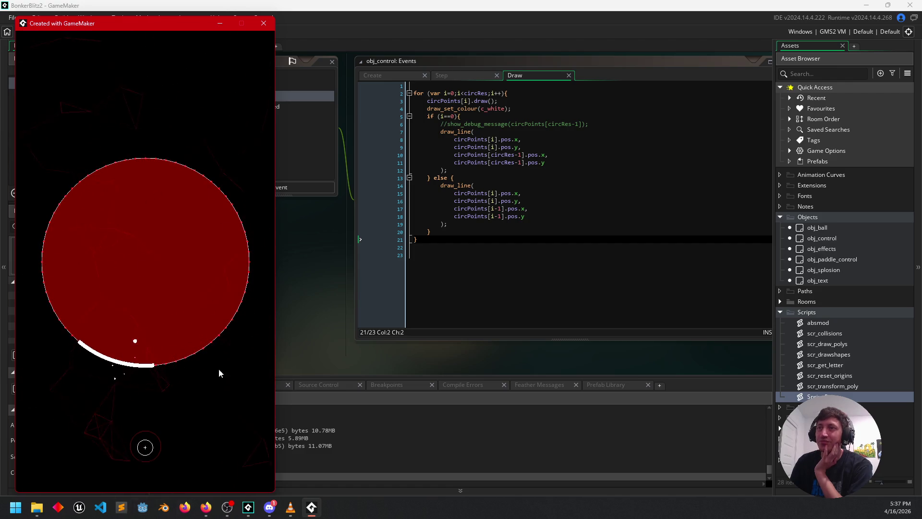
Close the running game and bring obj_paddle_control's editors into view
click(264, 23)
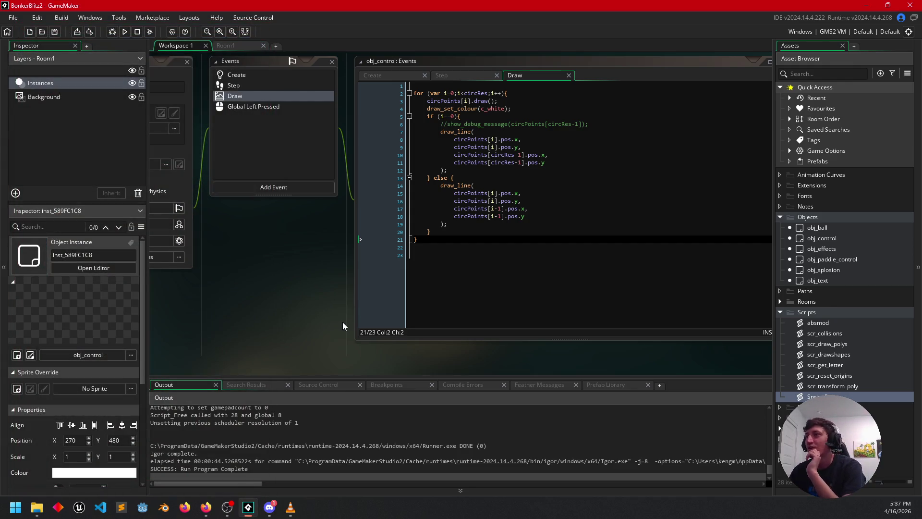
mouse_move(289, 266)
mouse_down()
mouse_move(336, 283)
mouse_move(324, 261)
mouse_move(333, 88)
mouse_up()
click(434, 99)
drag(333, 152, 380, 99)
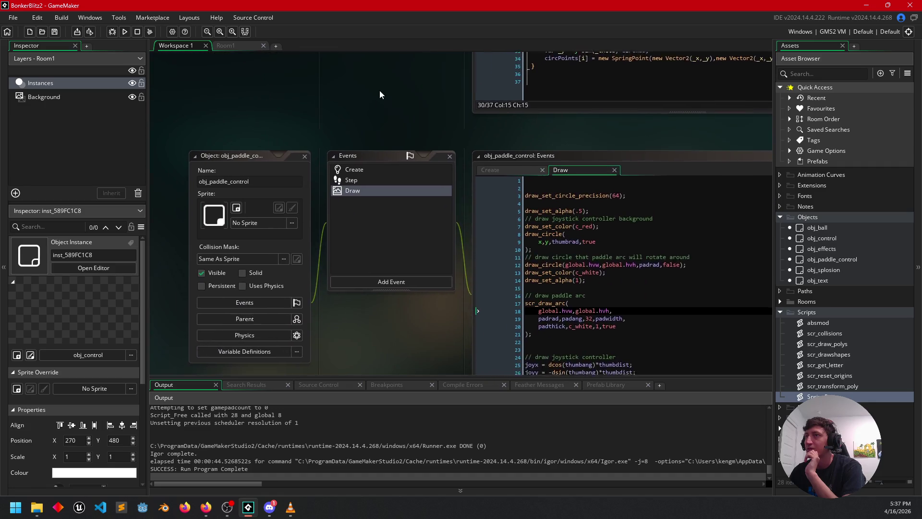
scroll(367, 147, down, 3)
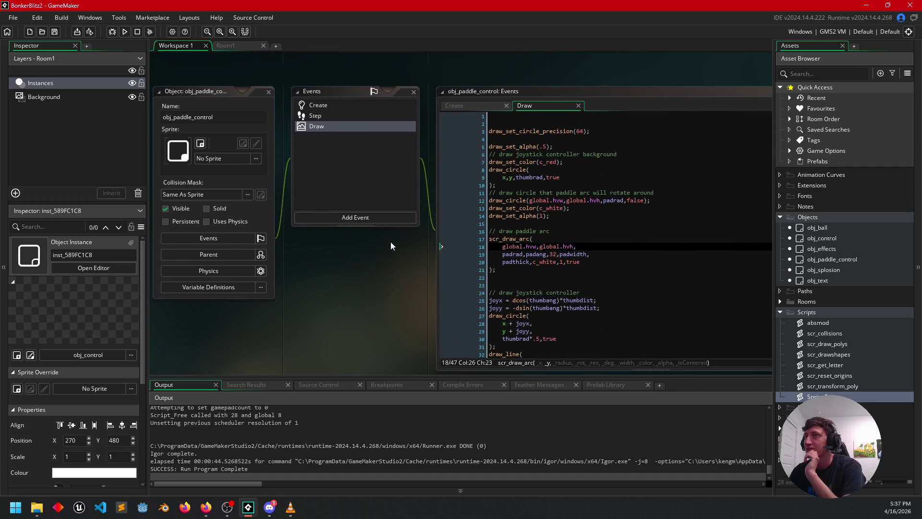
Review the joystick background and paddle arc code in obj_paddle_control's Draw event
click(524, 195)
click(551, 231)
scroll(539, 210, down, 2)
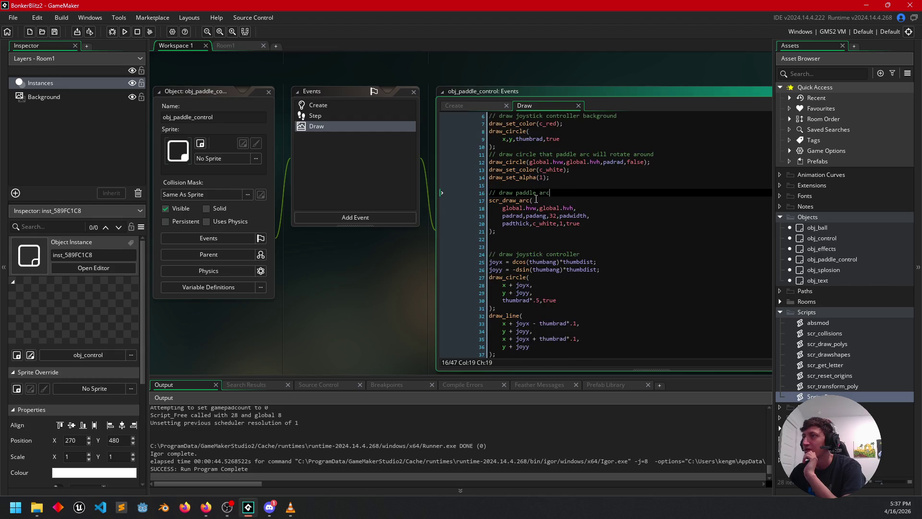
click(549, 178)
click(566, 171)
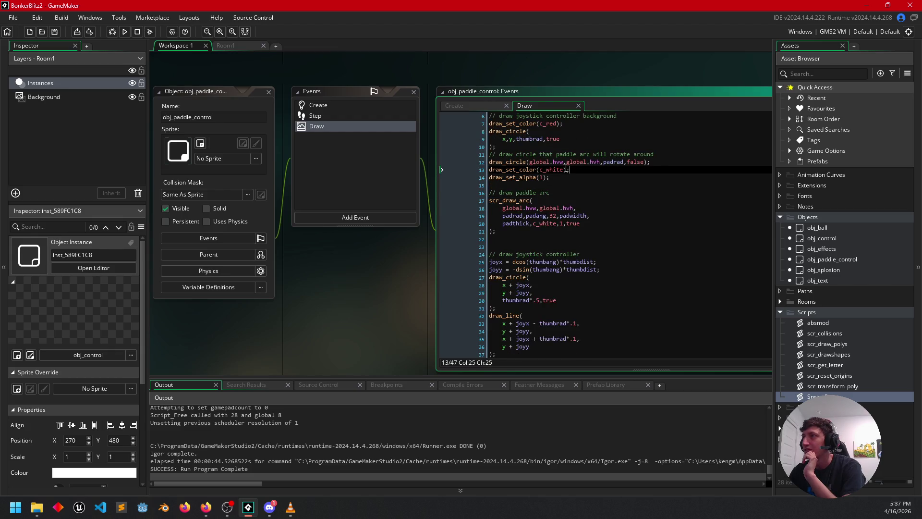
scroll(555, 213, up, 2)
click(550, 162)
click(532, 183)
Check where draw_set_color and thumbrad are used, then launch a test run
double_click(507, 163)
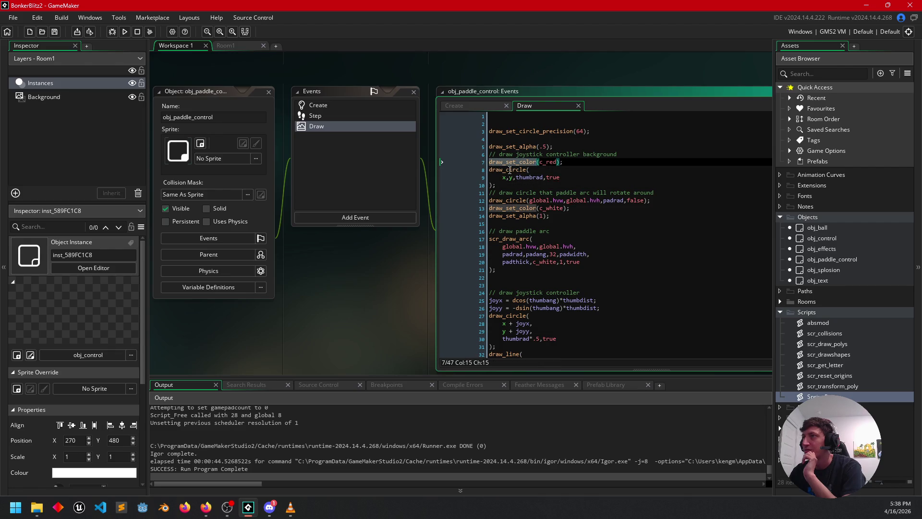
click(588, 155)
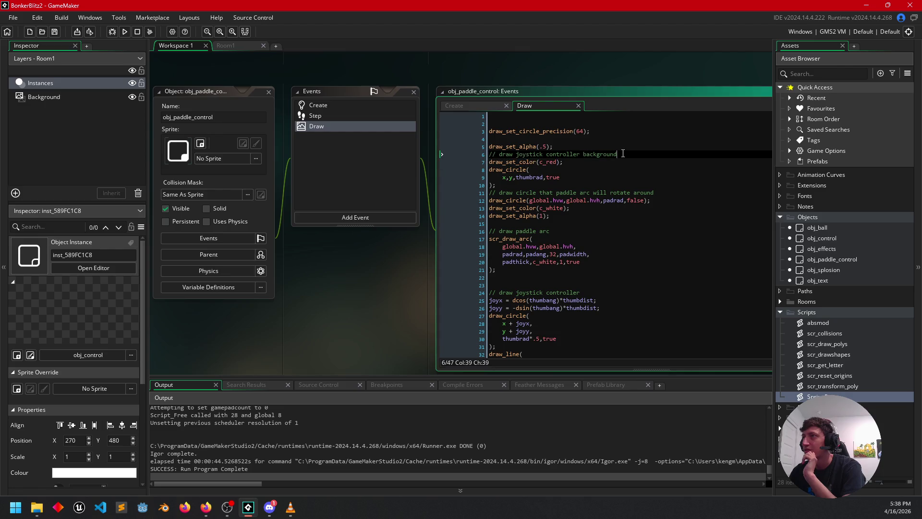
click(509, 185)
click(551, 193)
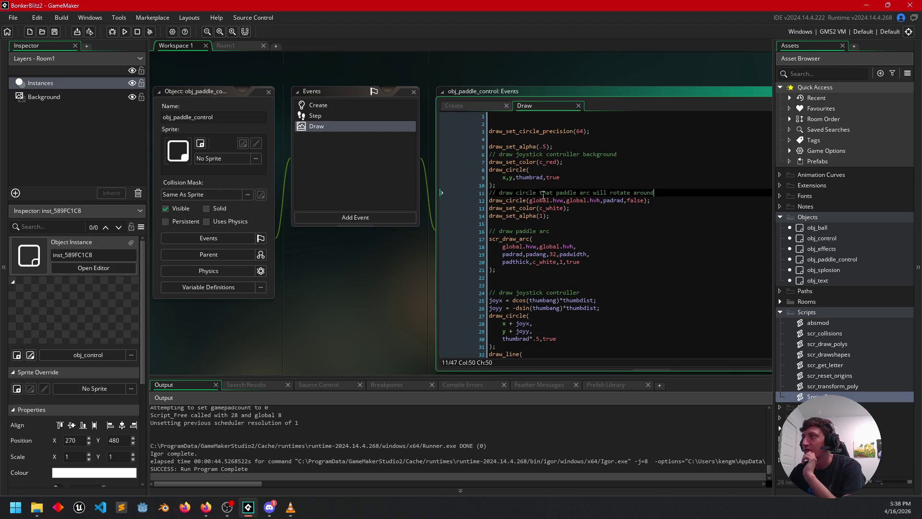
click(604, 209)
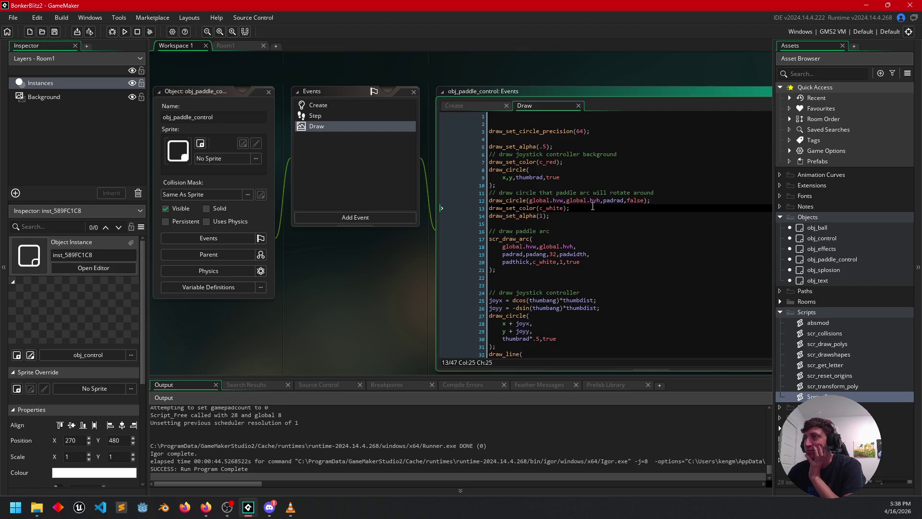
scroll(588, 216, down, 5)
scroll(584, 226, up, 5)
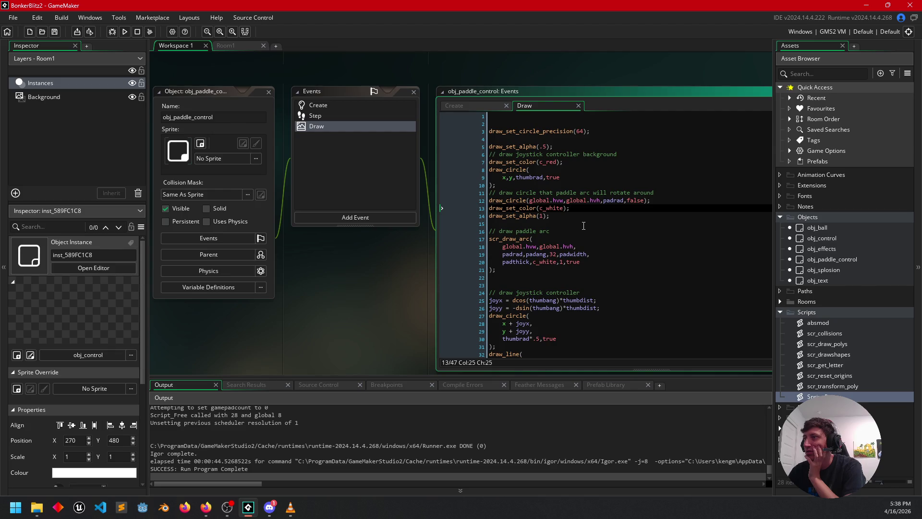
double_click(530, 175)
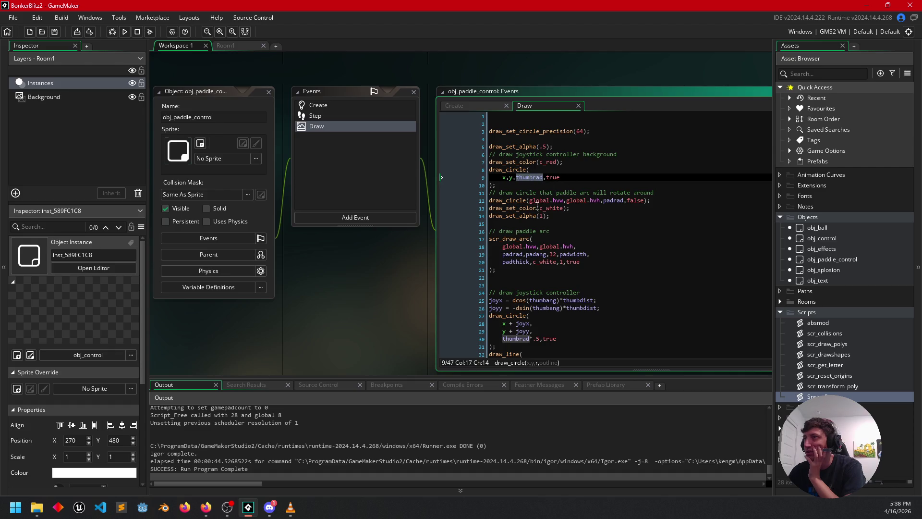
click(124, 31)
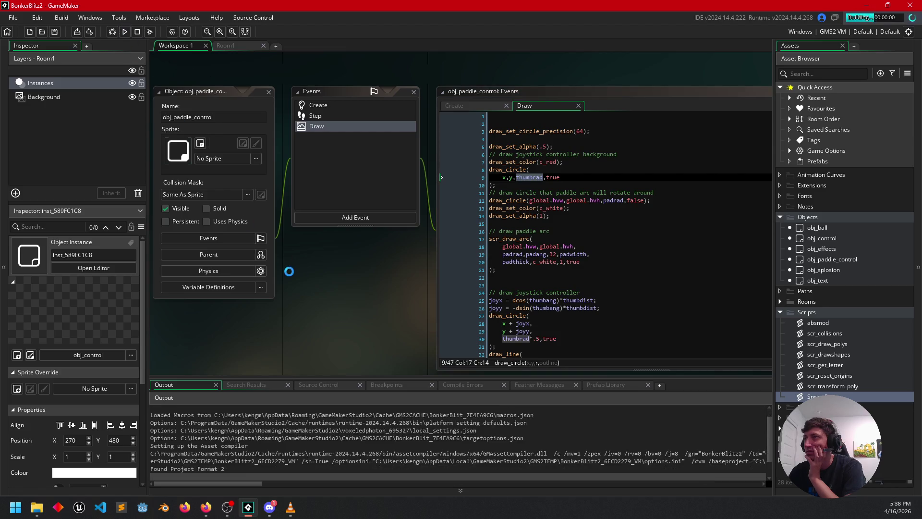
Steer the joystick in the test game to move the paddle arc, then close the game
mouse_move(145, 443)
mouse_down()
mouse_move(161, 456)
mouse_move(144, 439)
mouse_move(139, 460)
mouse_move(128, 442)
mouse_move(180, 436)
mouse_move(186, 342)
mouse_up()
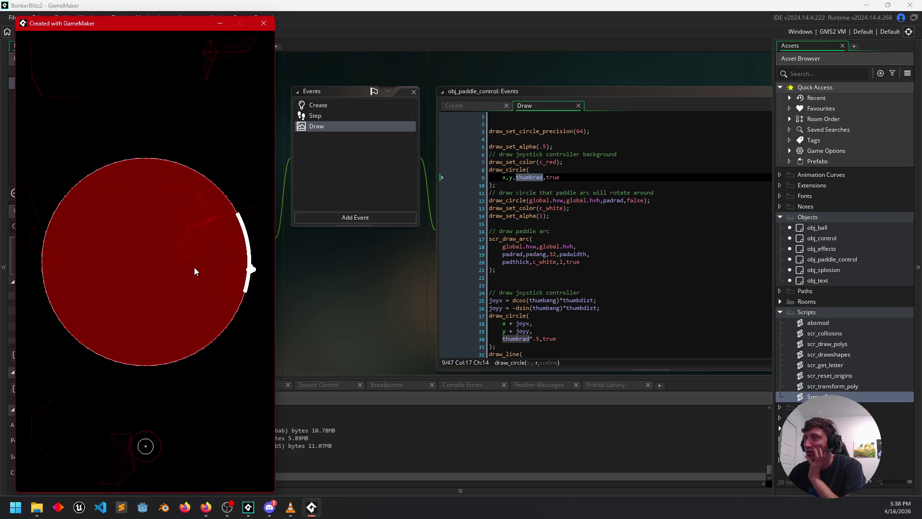
click(263, 23)
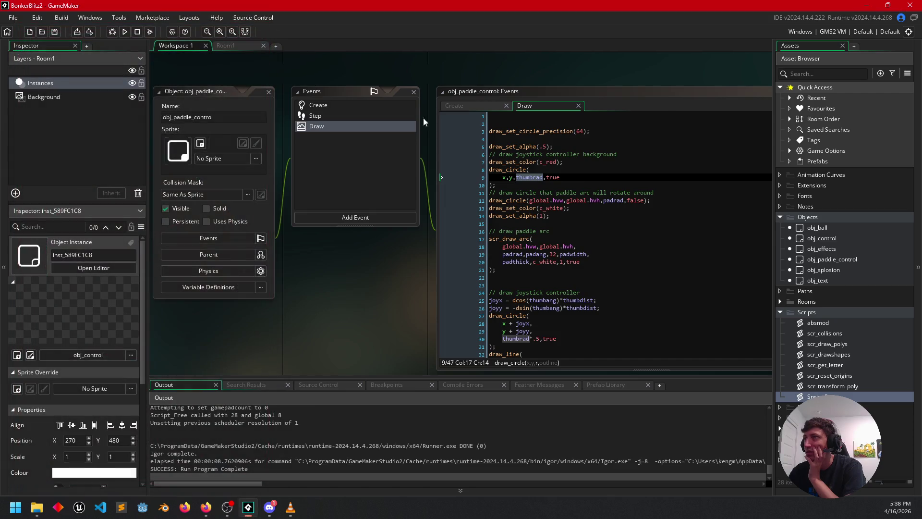
click(564, 161)
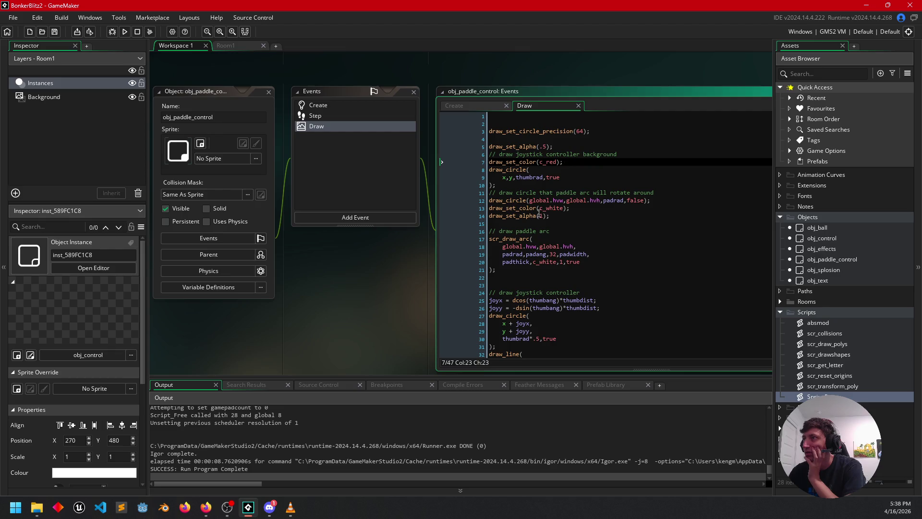
Prefix line 12's draw_circle(global.hvw,global.hvh,padrad,false) with // to comment it out
click(523, 200)
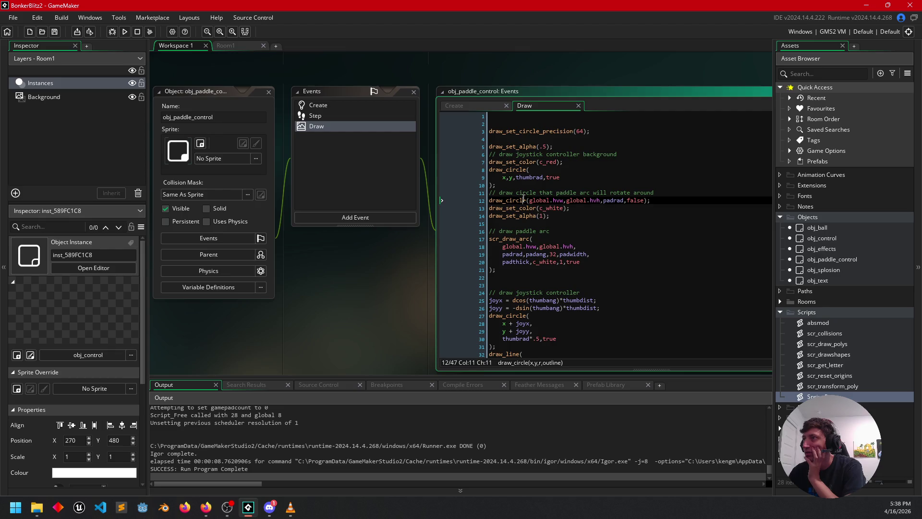
click(624, 200)
double_click(620, 199)
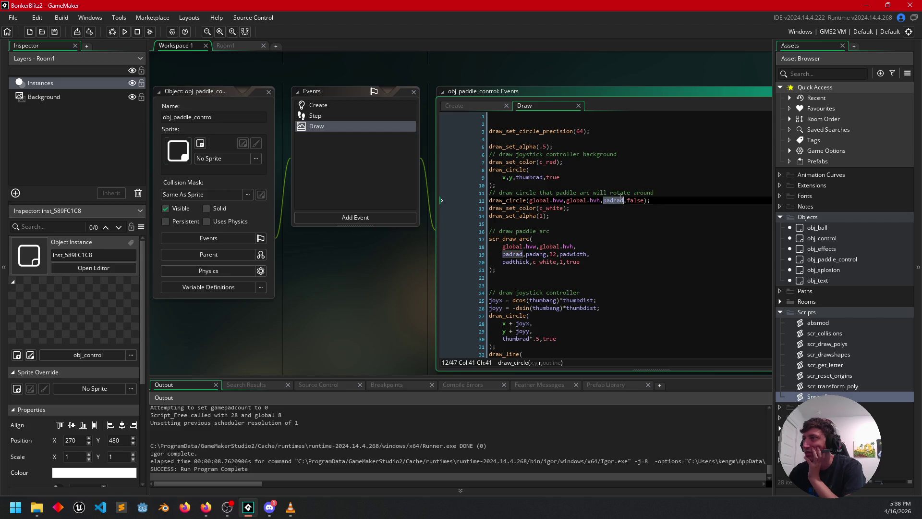
key(Home)
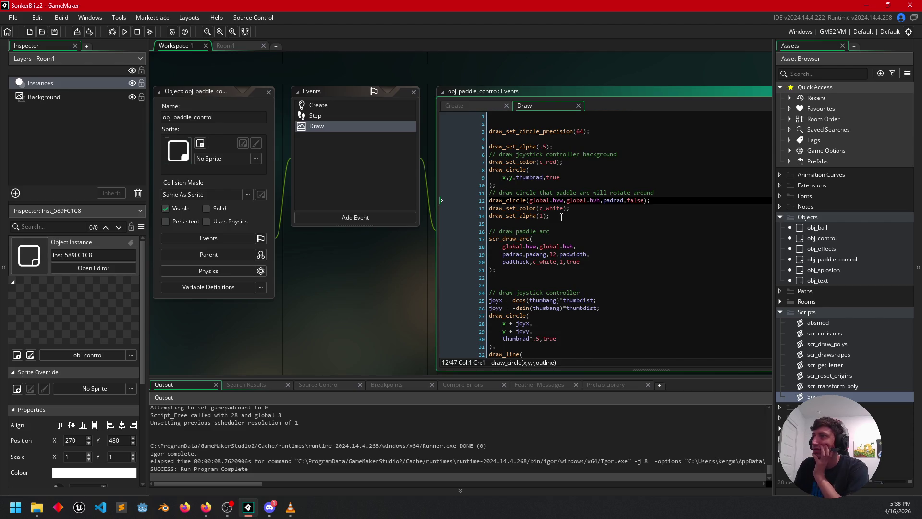
text(//)
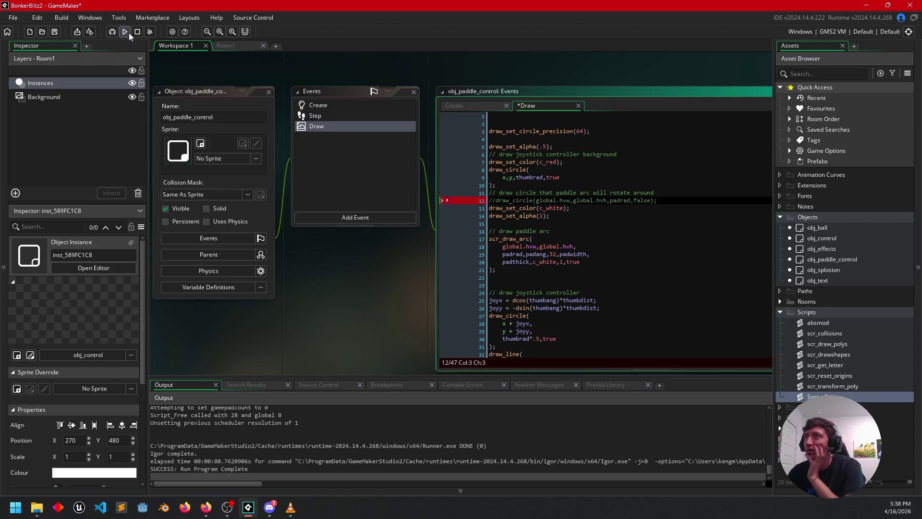
Run the game again, swing the paddle arc around, and close it
click(125, 31)
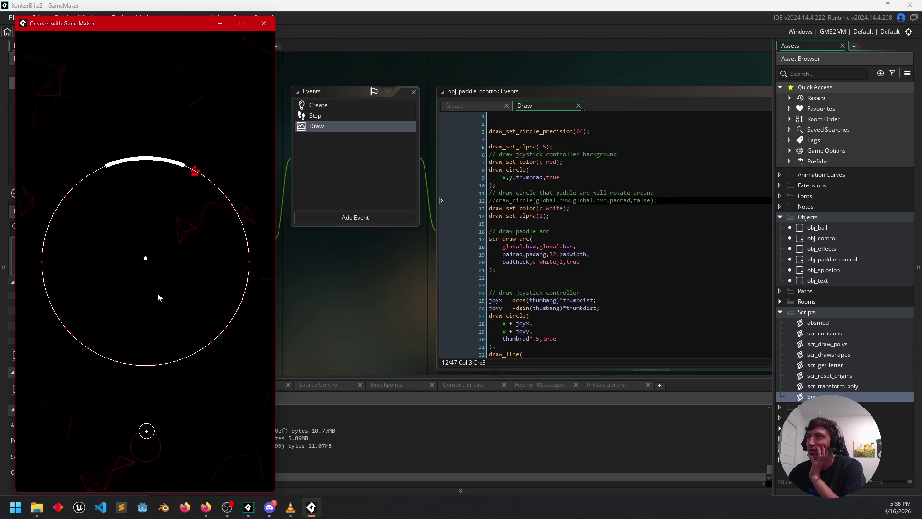
mouse_move(151, 464)
mouse_down()
mouse_move(131, 459)
mouse_move(125, 441)
mouse_move(213, 456)
mouse_move(204, 405)
mouse_move(146, 379)
mouse_move(88, 413)
mouse_move(94, 450)
mouse_move(152, 477)
mouse_up()
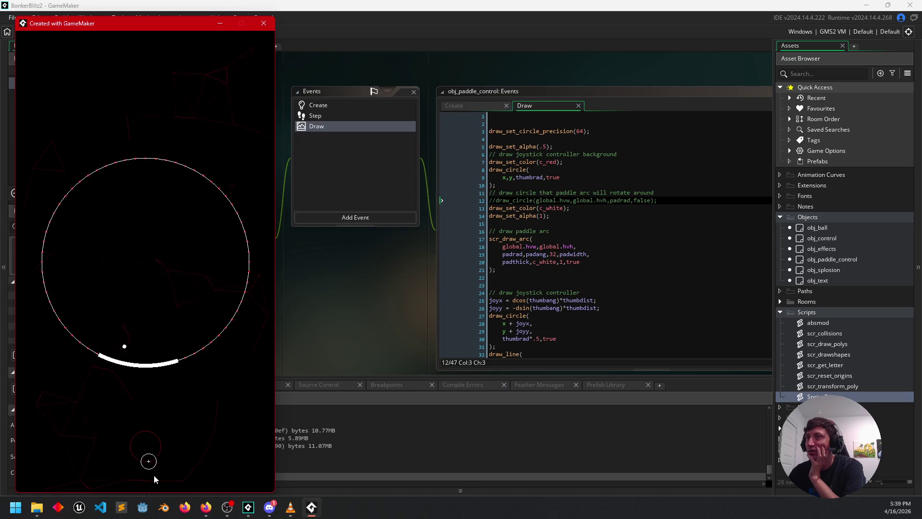
click(262, 24)
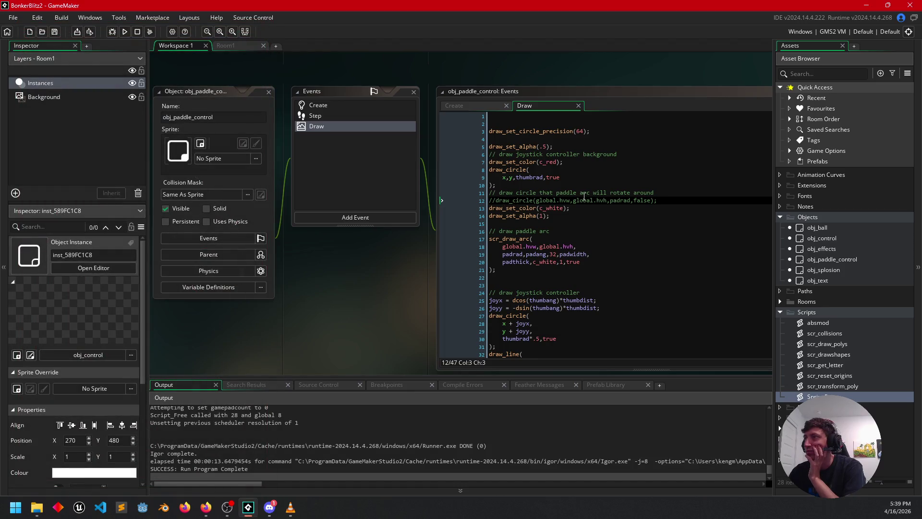
Try moving the commented draw_circle line below line 7, then undo the move
scroll(347, 290, up, 2)
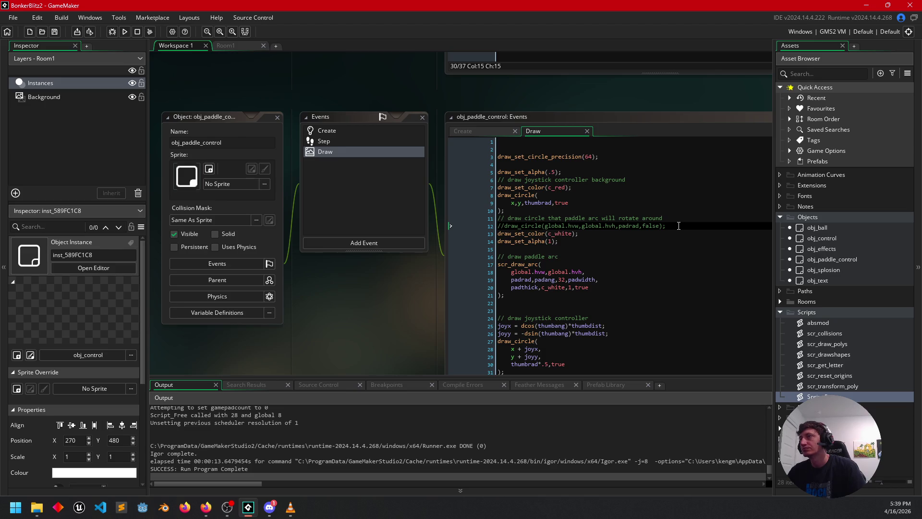
drag(679, 225, 682, 217)
key(BackSpace)
click(610, 190)
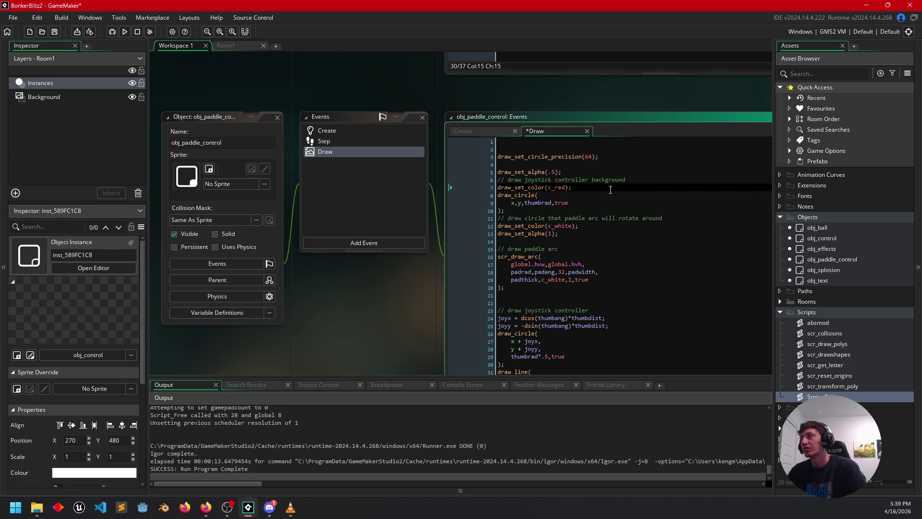
text(//draw_circle(global.hvw,global.hvh,padrad,false);)
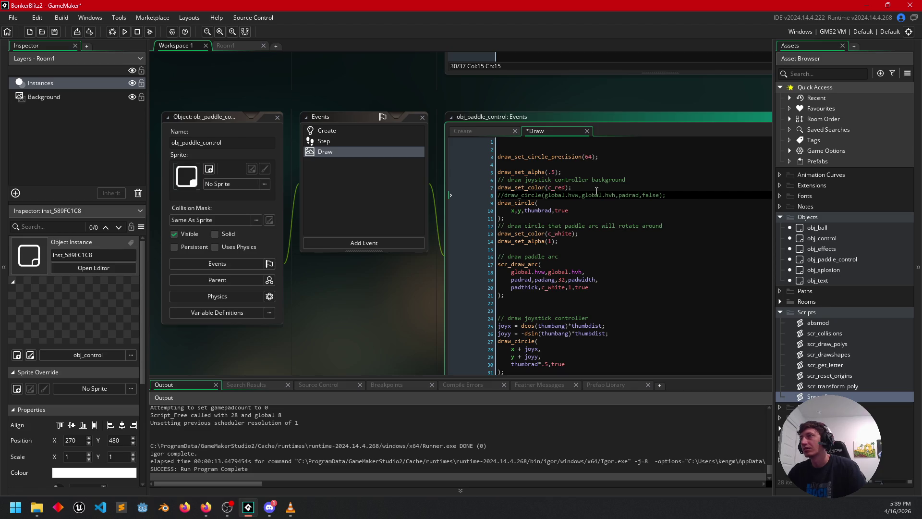
click(565, 241)
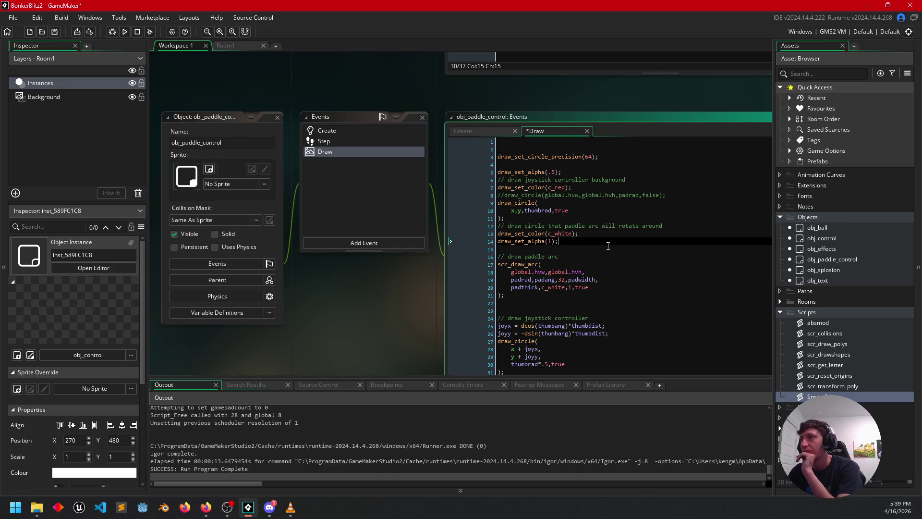
key(ctrl+z)
key(ctrl+z)
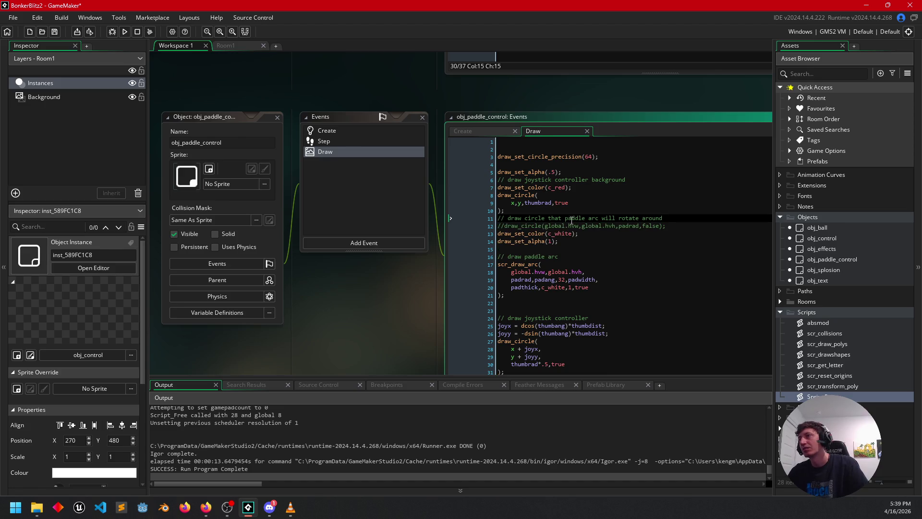
drag(663, 218, 668, 227)
key(Down)
key(Down)
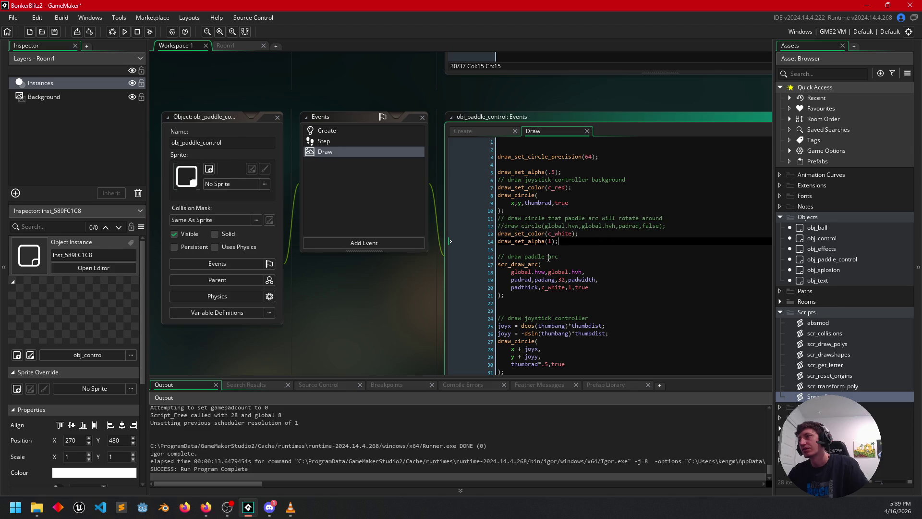
Replace c_white with c_red on line 4 of obj_control's Draw event
drag(366, 301, 395, 307)
scroll(395, 309, up, 6)
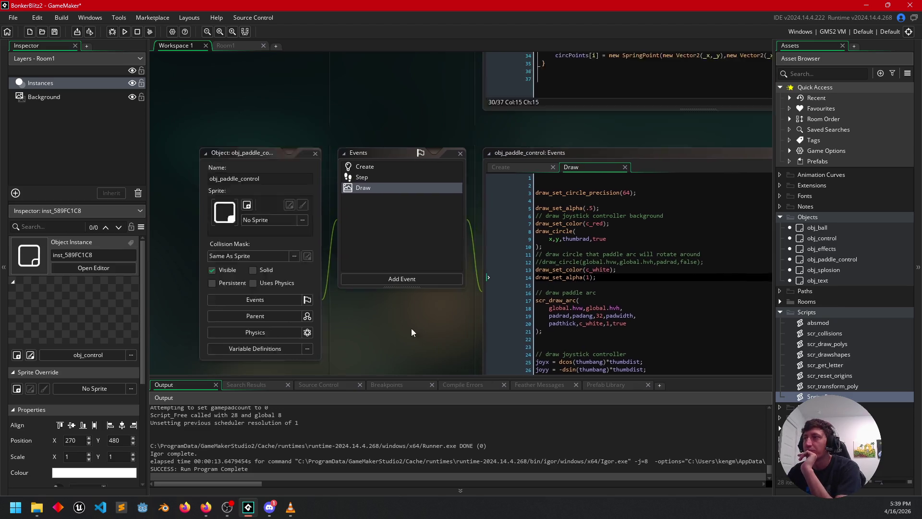
drag(295, 318, 282, 283)
click(520, 257)
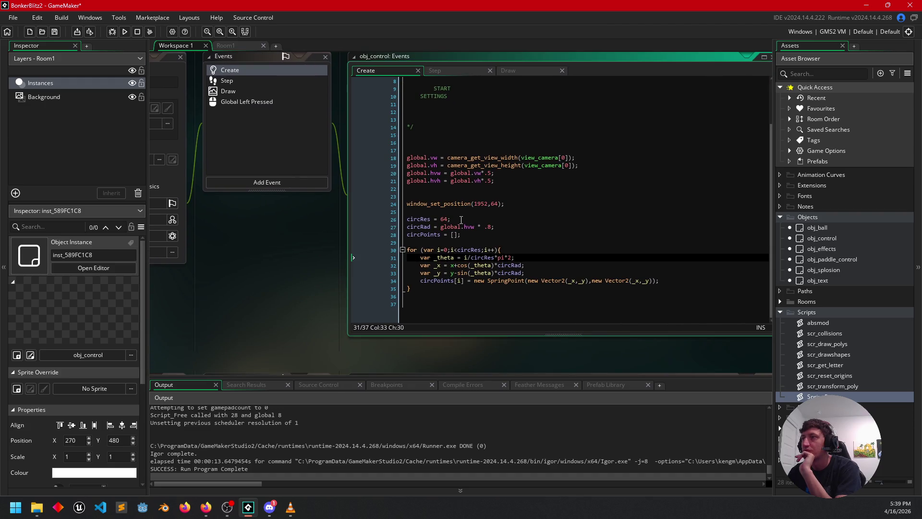
click(524, 71)
double_click(485, 104)
text(c_red)
key(Up)
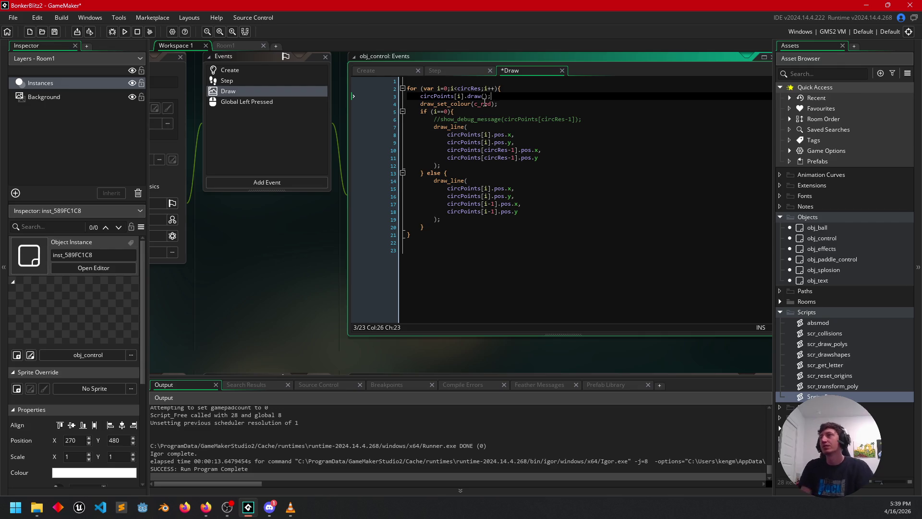
key(Down)
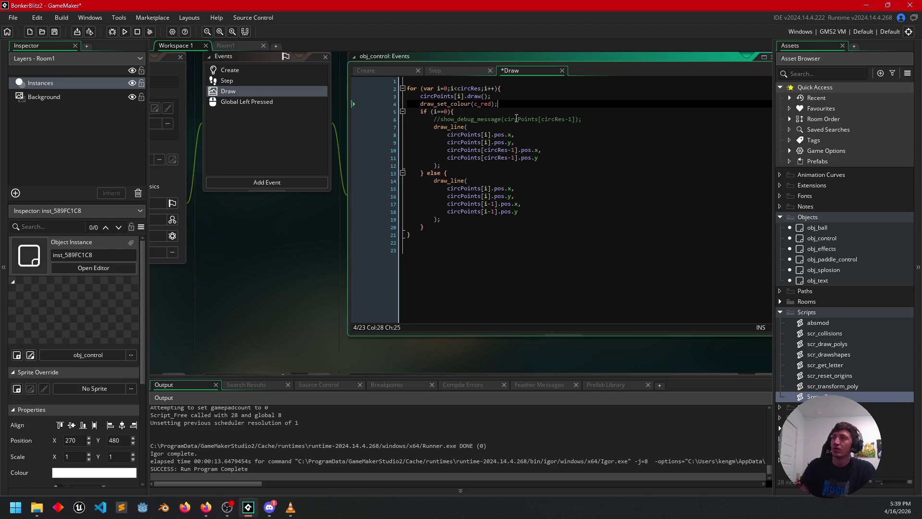
mouse_move(263, 268)
mouse_down()
mouse_move(294, 251)
mouse_move(281, 270)
mouse_move(285, 278)
mouse_move(367, 186)
mouse_move(375, 81)
mouse_up()
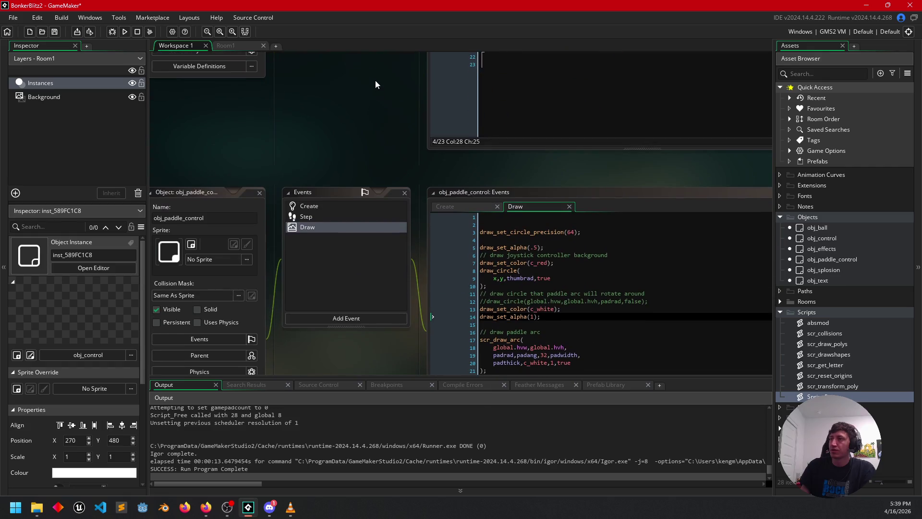
Switch obj_paddle_control's editor to its Create event and place the caret on empty lines 13–15
drag(375, 152, 373, 88)
mouse_move(339, 315)
mouse_down()
mouse_move(257, 309)
mouse_move(313, 290)
mouse_up()
click(417, 113)
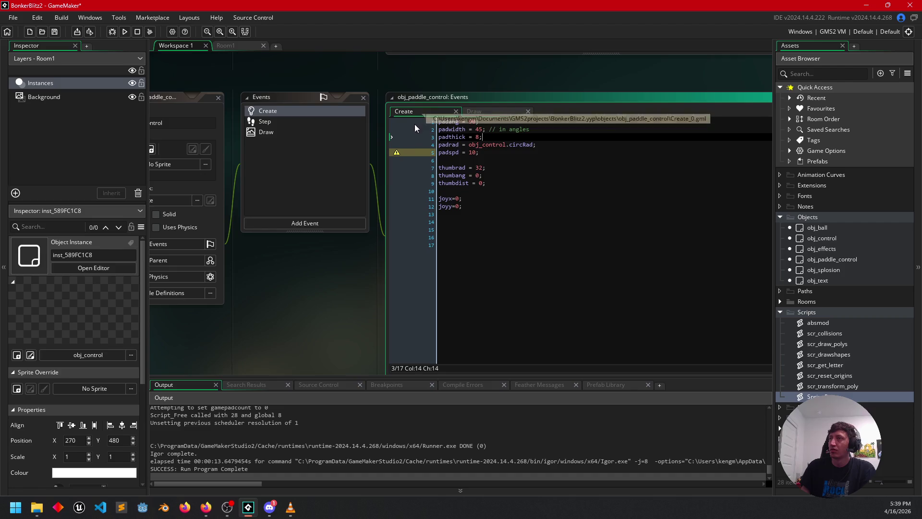
click(476, 217)
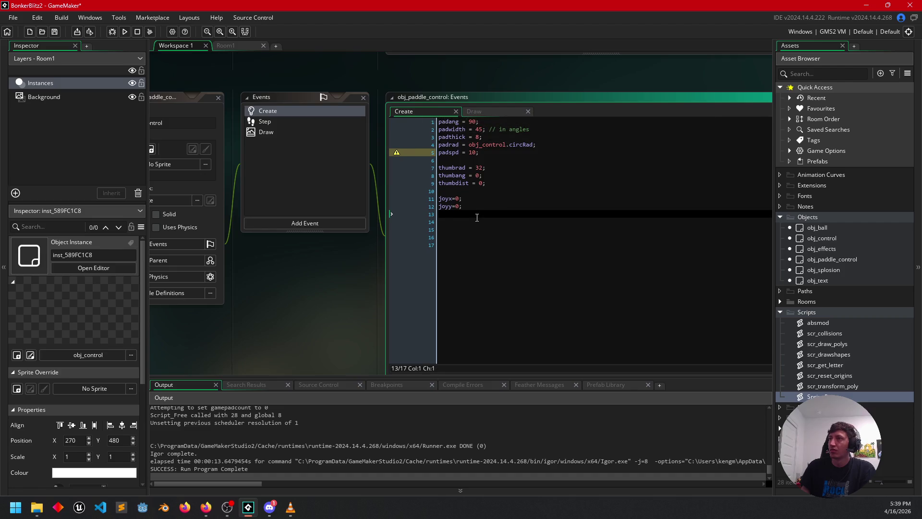
click(491, 222)
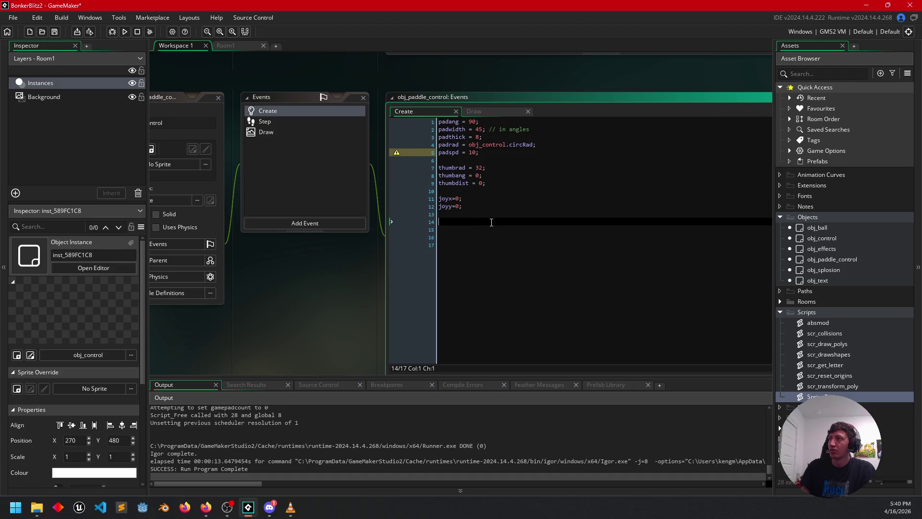
mouse_move(352, 281)
mouse_down()
mouse_move(375, 248)
mouse_move(341, 286)
mouse_up()
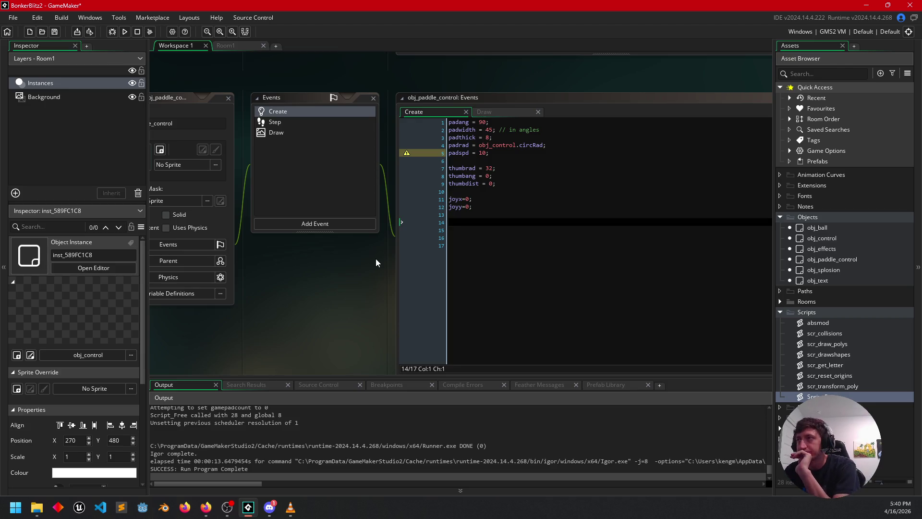
click(503, 227)
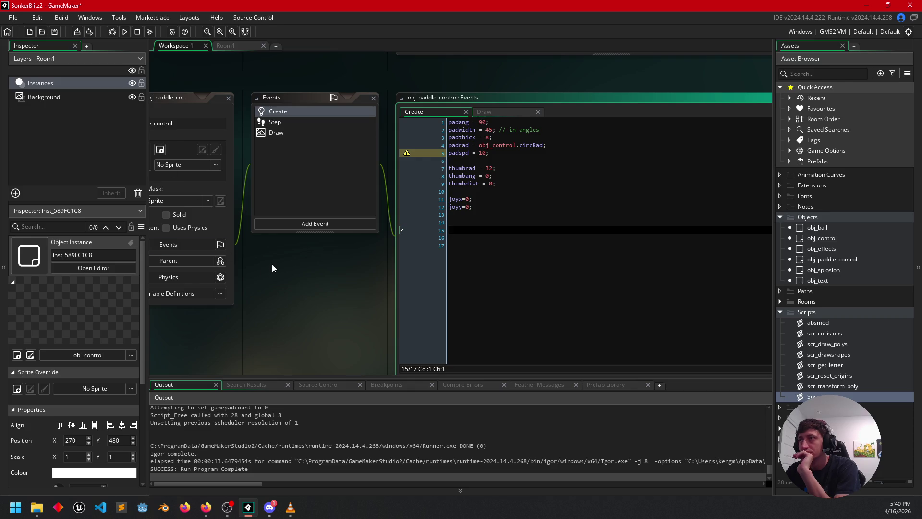
click(13, 18)
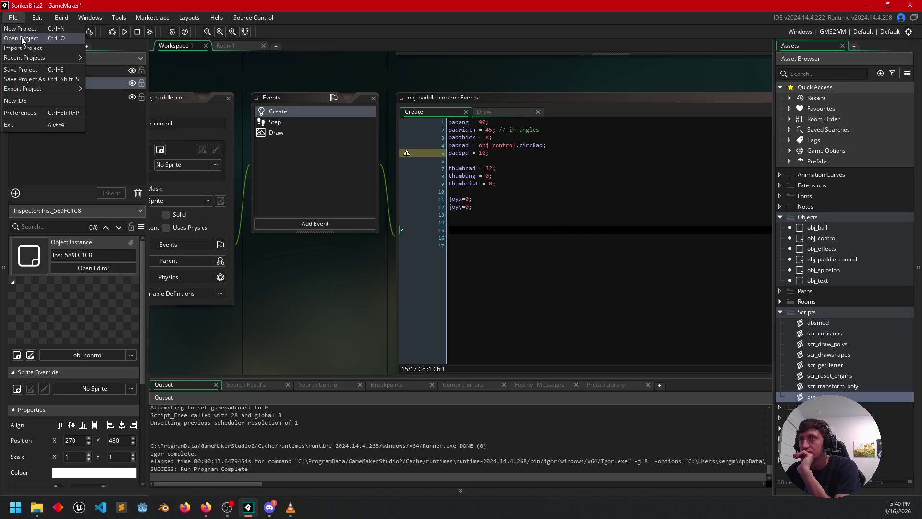
Save BonkerBlitz2 and open the Glitch Guppy project from the recent projects list
click(22, 70)
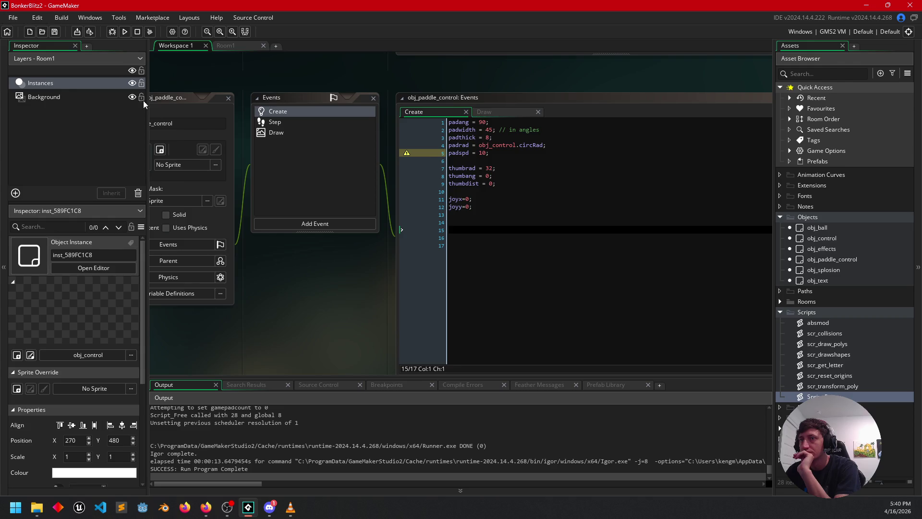
right_click(248, 506)
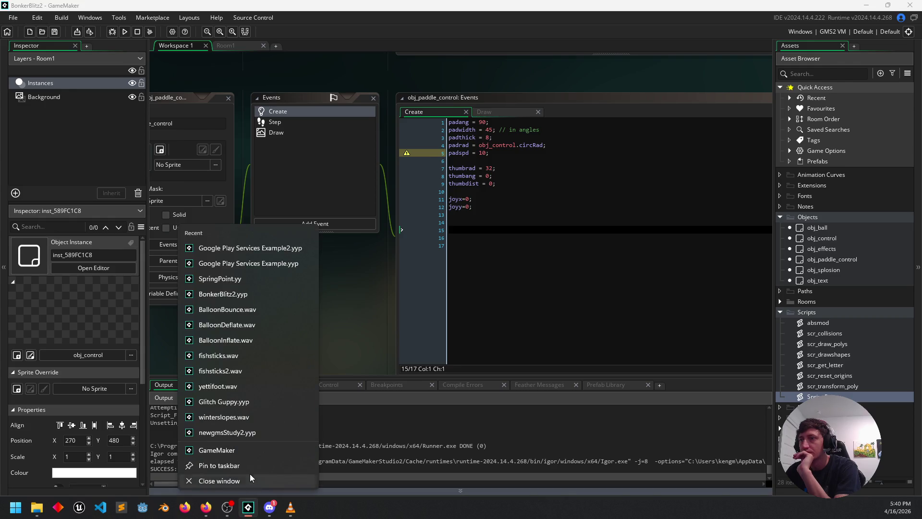
click(233, 405)
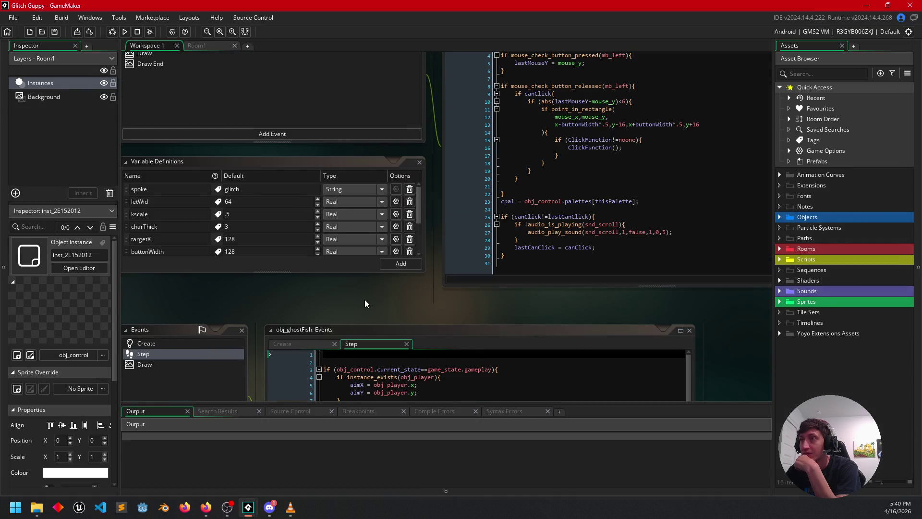
Expand the Objects folder and open Glitch Guppy's obj_control
mouse_move(365, 299)
mouse_down()
mouse_move(436, 287)
mouse_move(667, 354)
mouse_up()
drag(367, 302, 318, 327)
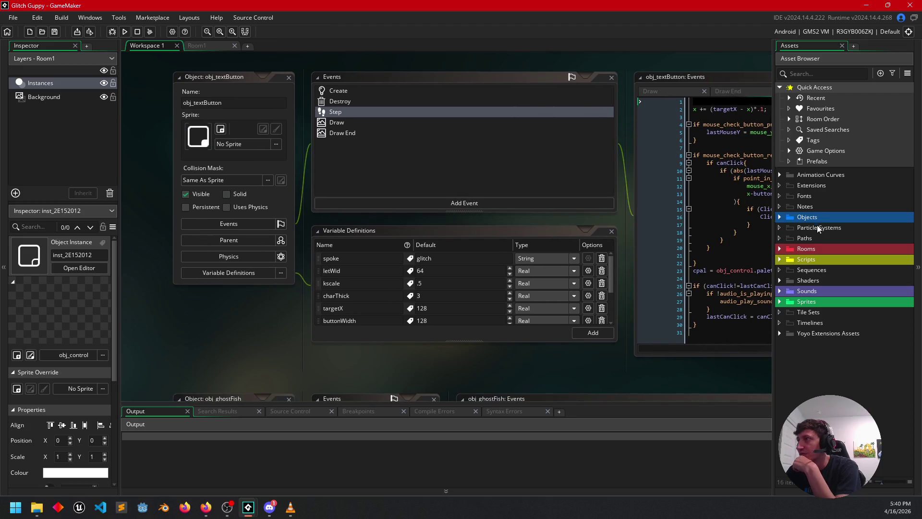
click(779, 218)
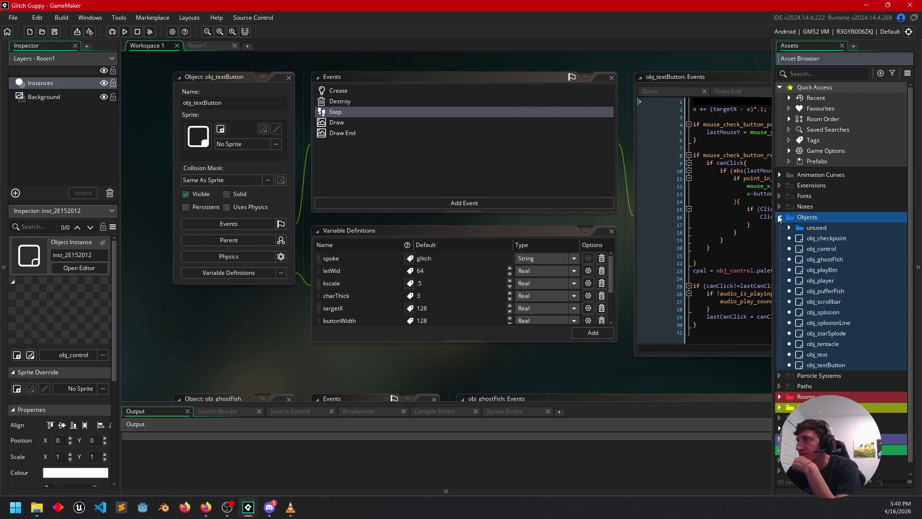
double_click(815, 249)
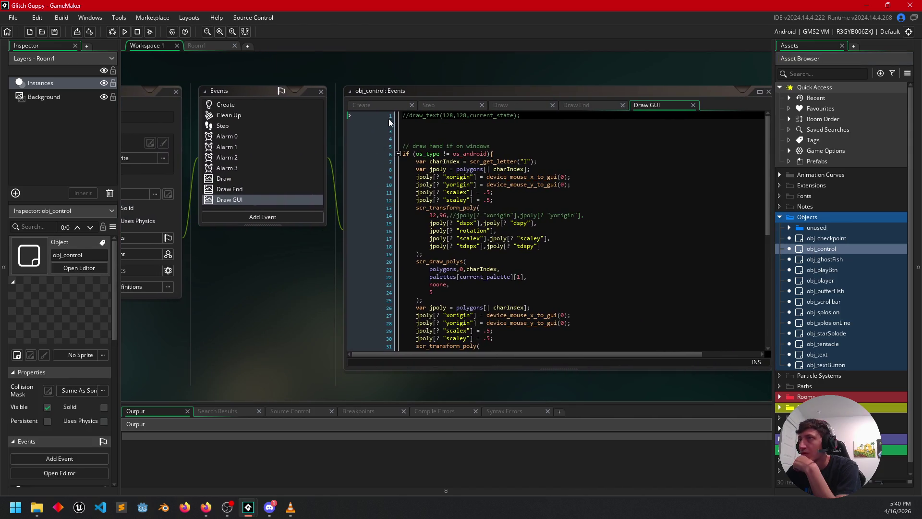
Show obj_control's Create event and scroll to the palettes array at line 86
click(376, 100)
click(375, 102)
scroll(508, 249, down, 15)
click(584, 185)
scroll(582, 200, down, 6)
scroll(581, 201, down, 2)
click(404, 154)
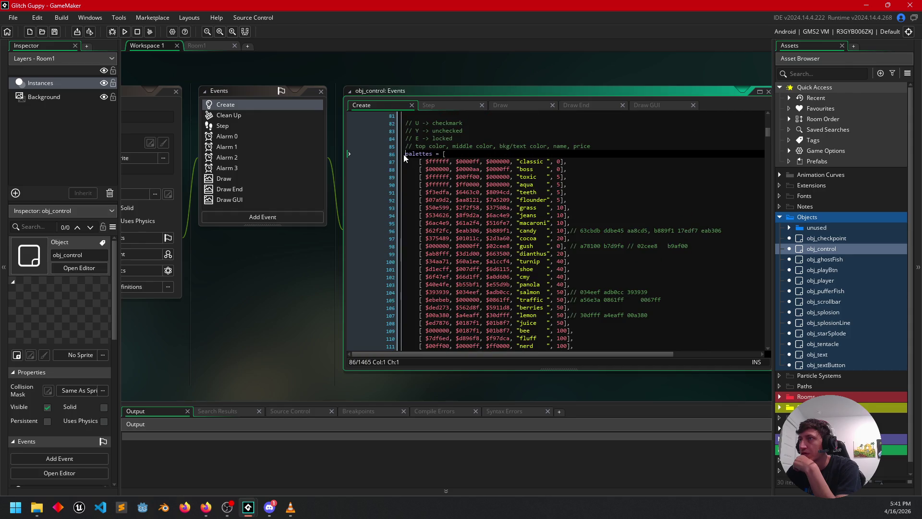
scroll(513, 202, down, 5)
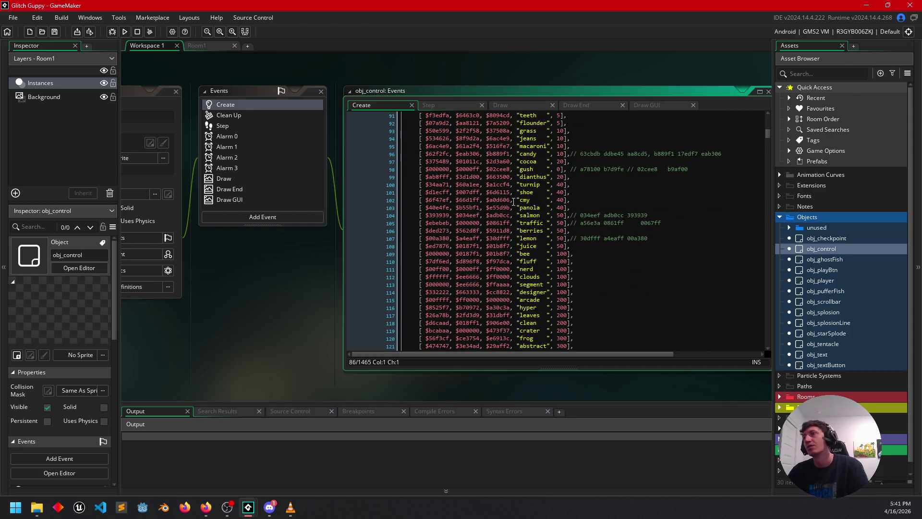
scroll(513, 202, down, 2)
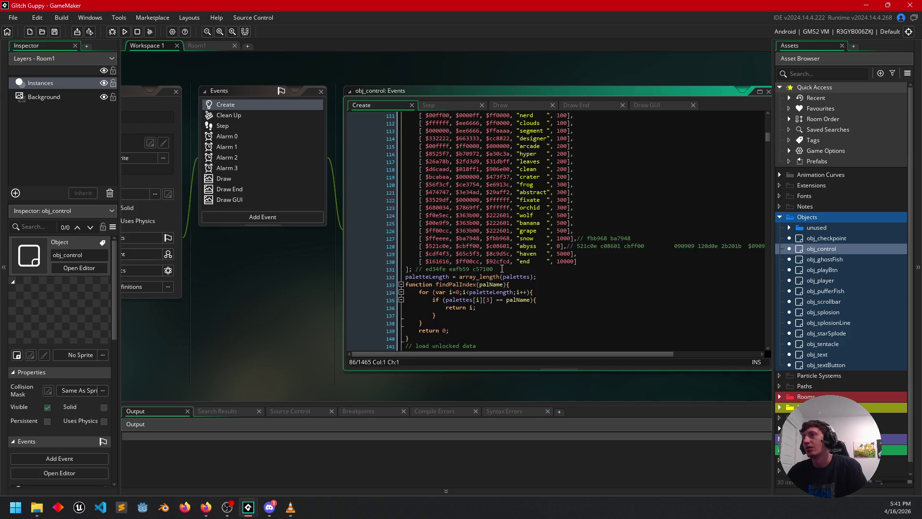
shift+click(502, 269)
click(501, 269)
scroll(511, 283, down, 5)
scroll(504, 285, up, 5)
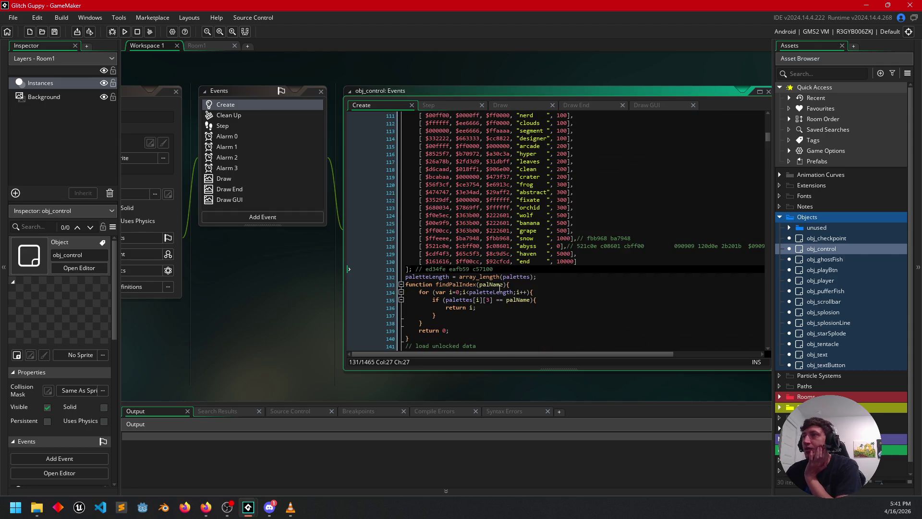
Select the palettes array through findPalIndex and return to the BonkerBlitz2 window
drag(295, 299, 298, 288)
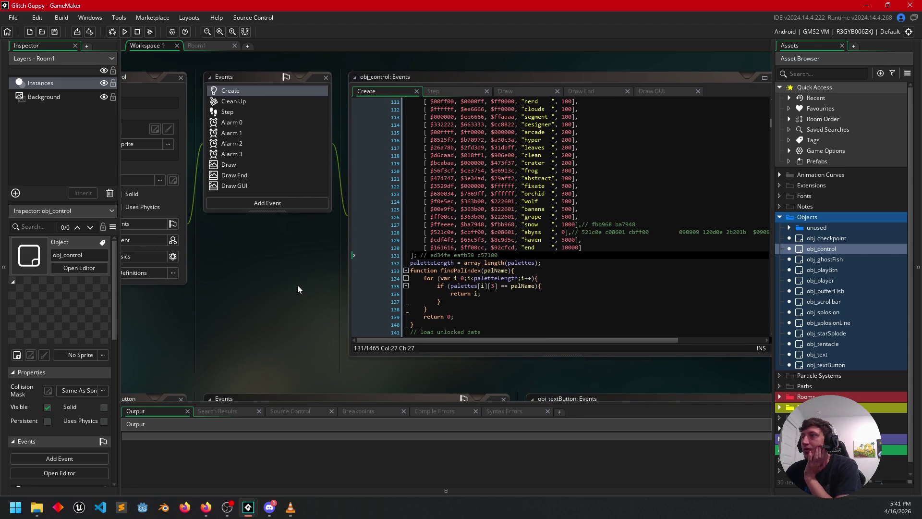
scroll(476, 289, down, 2)
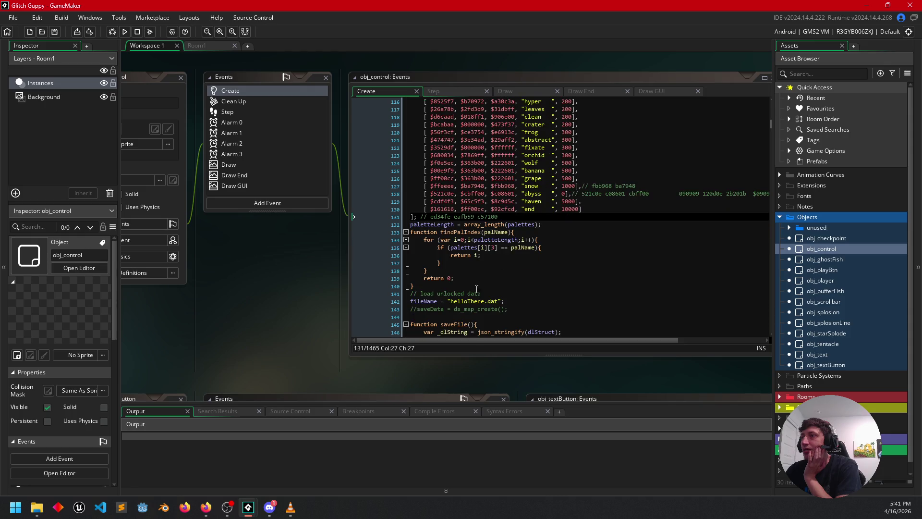
click(434, 287)
mouse_move(435, 286)
mouse_down()
mouse_move(435, 99)
mouse_move(435, 176)
mouse_move(395, 141)
mouse_up()
click(298, 297)
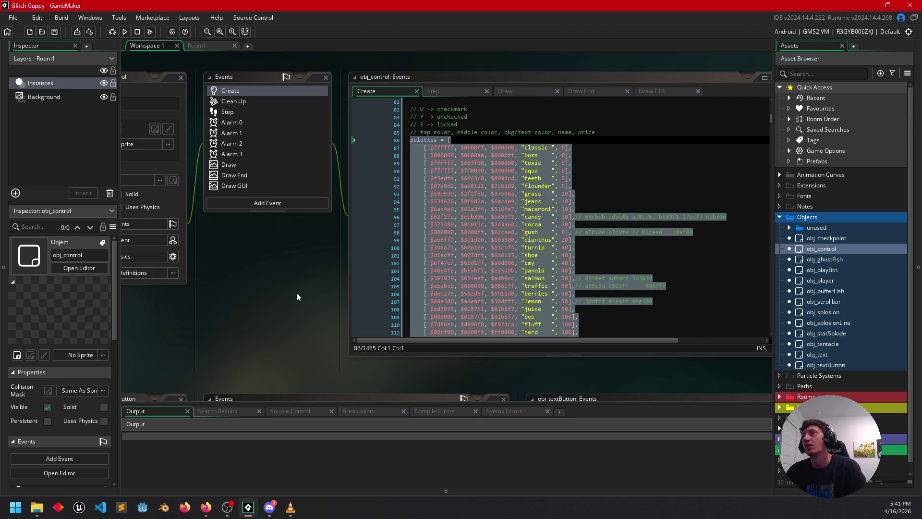
click(538, 136)
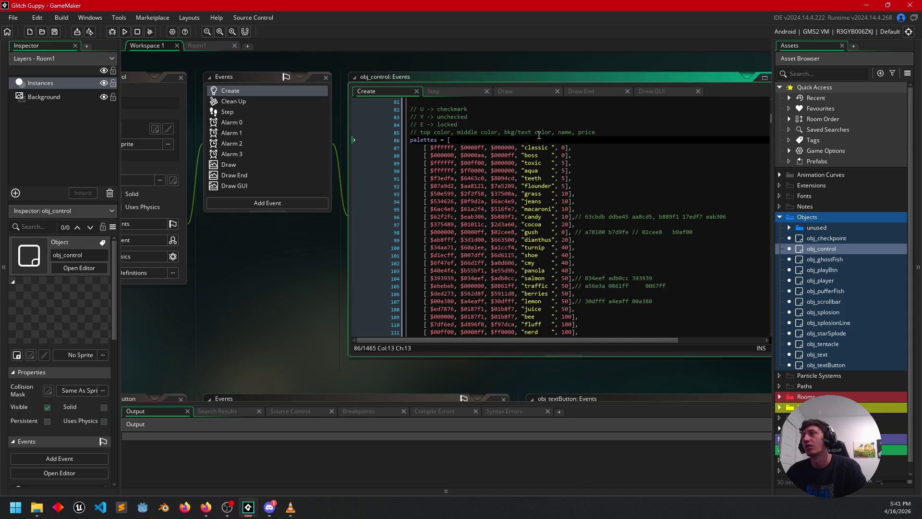
mouse_move(410, 137)
mouse_down()
mouse_move(473, 247)
mouse_move(469, 299)
mouse_move(469, 283)
mouse_move(481, 308)
mouse_move(496, 286)
mouse_up()
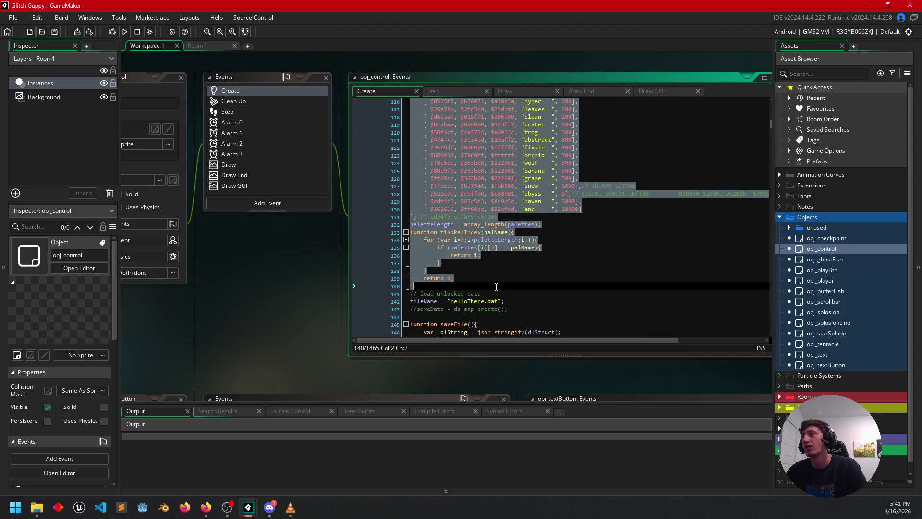
click(523, 272)
scroll(247, 283, up, 2)
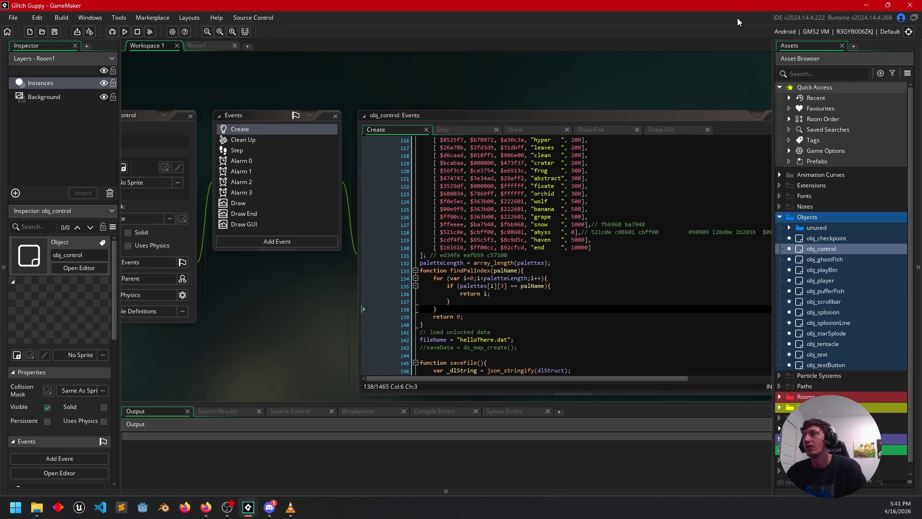
mouse_move(260, 494)
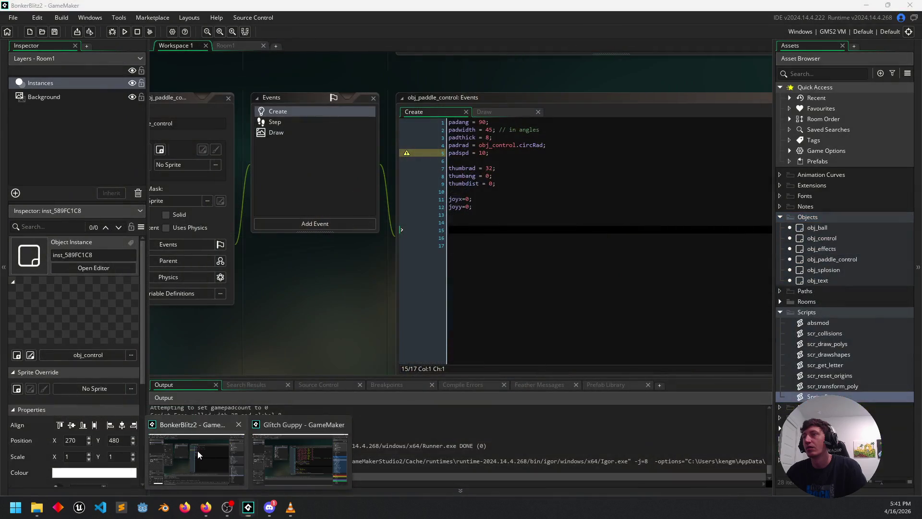
click(197, 450)
Show obj_control's Create event and add blank lines after the circle-point loop
click(504, 219)
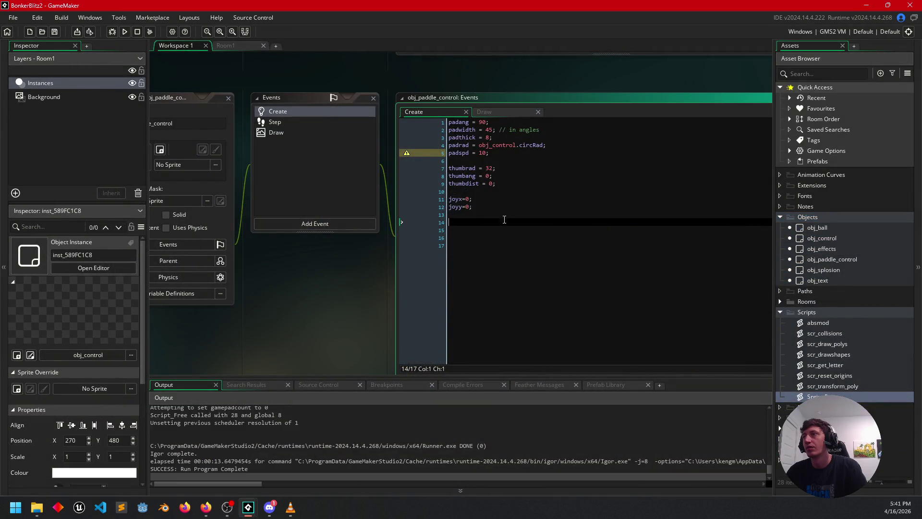
scroll(368, 335, up, 5)
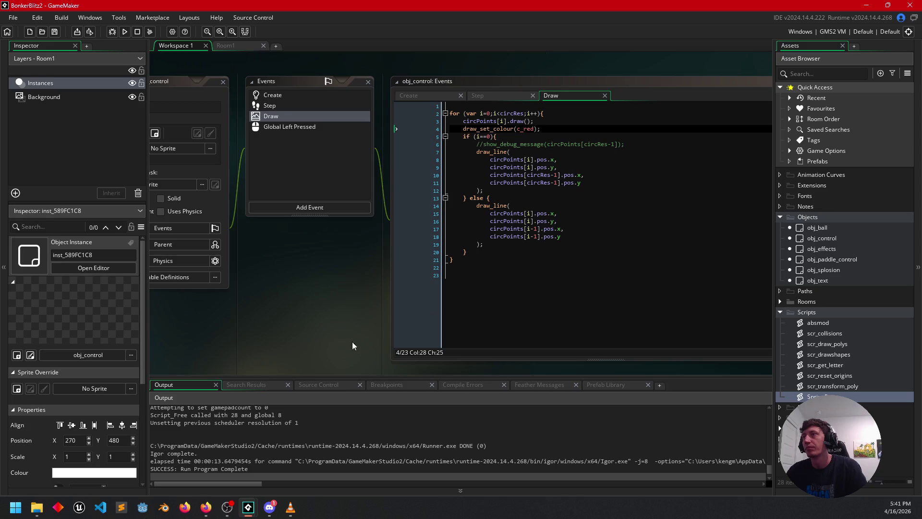
click(512, 247)
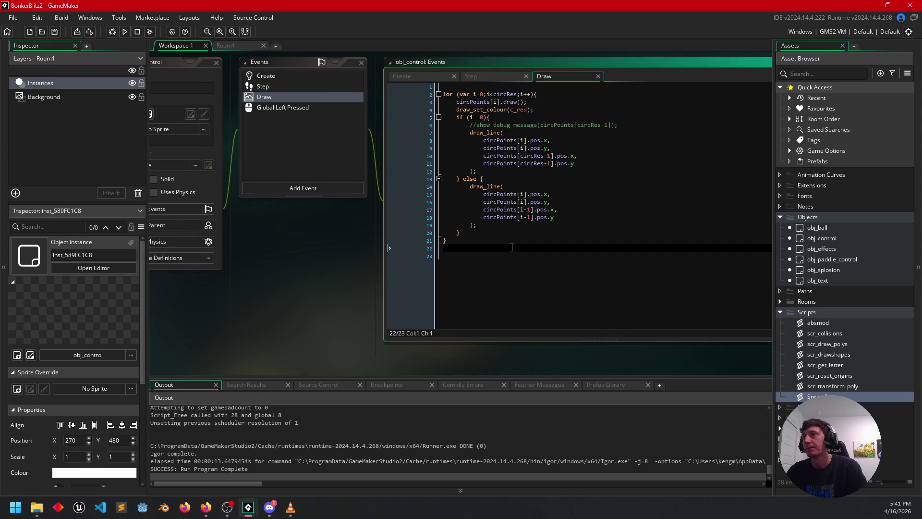
click(422, 76)
click(499, 310)
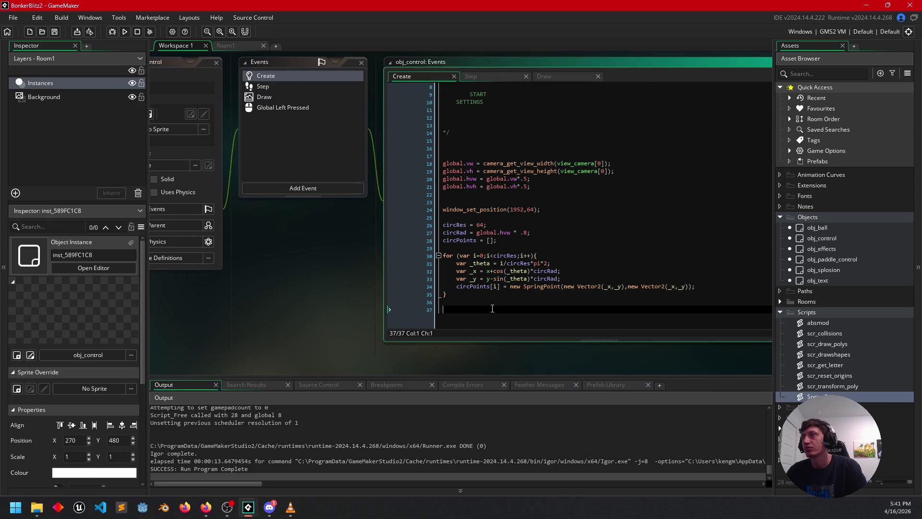
key(Return)
key(Return)
key(Return)
key(Return)
key(Up)
key(Up)
key(Up)
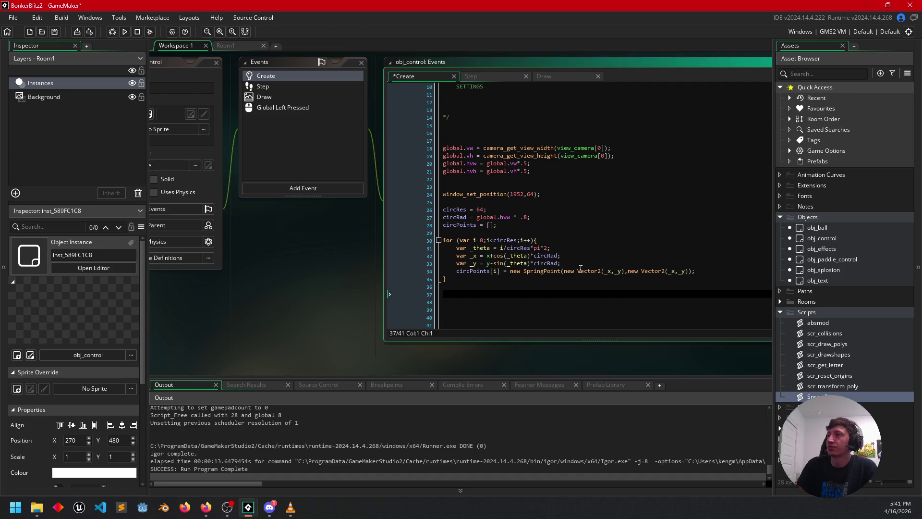
Paste the palettes array and findPalIndex function below the loop
scroll(602, 214, up, 3)
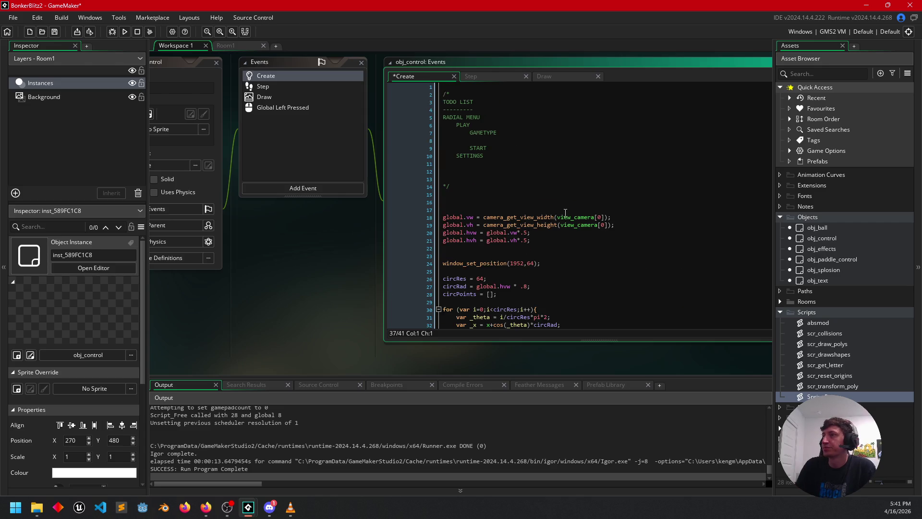
scroll(525, 262, down, 2)
scroll(573, 275, down, 2)
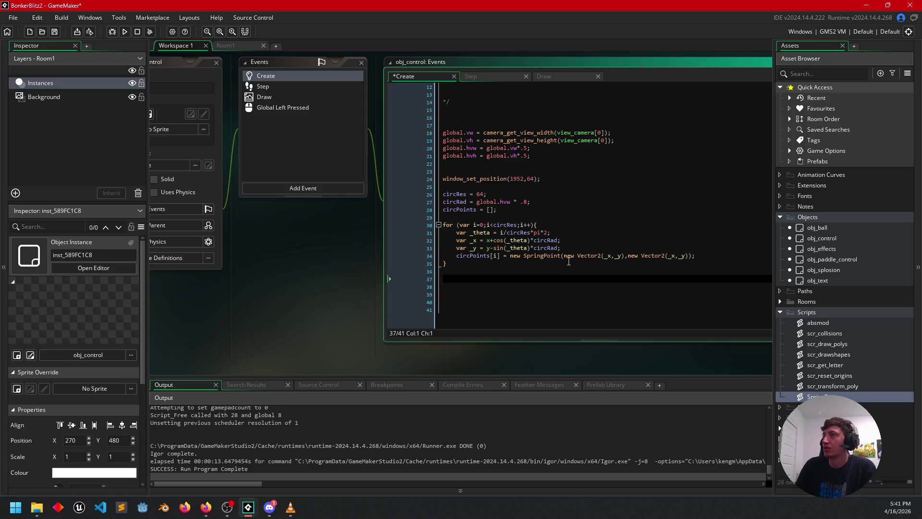
key(Return)
key(Return)
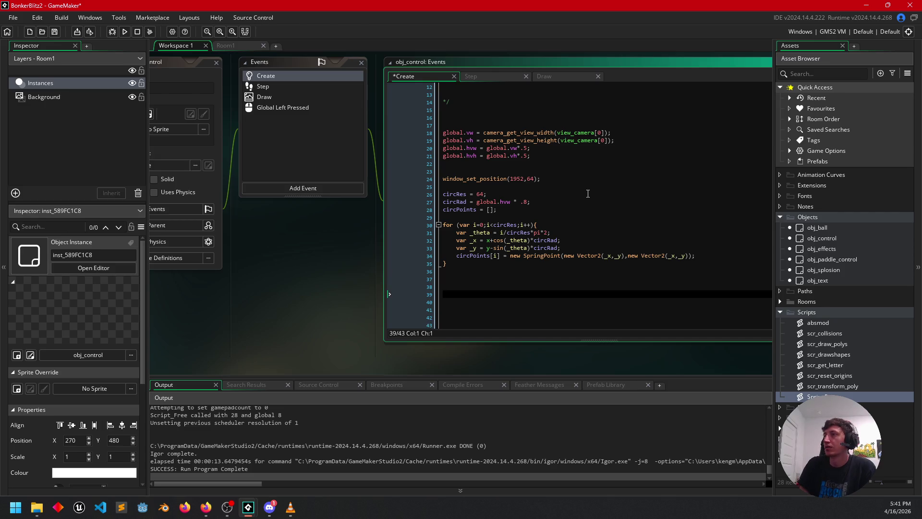
key(ctrl+v)
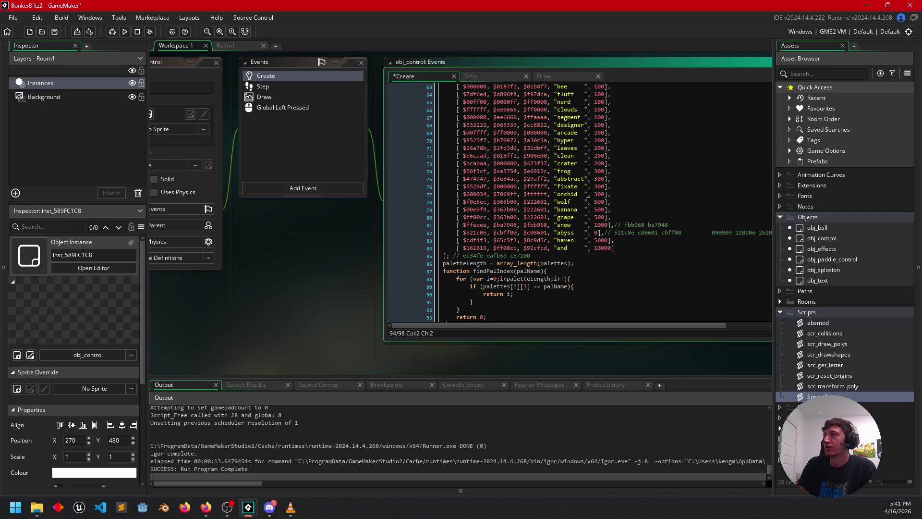
Review the pasted palette entries, including cmy, and the end of findPalIndex
click(598, 217)
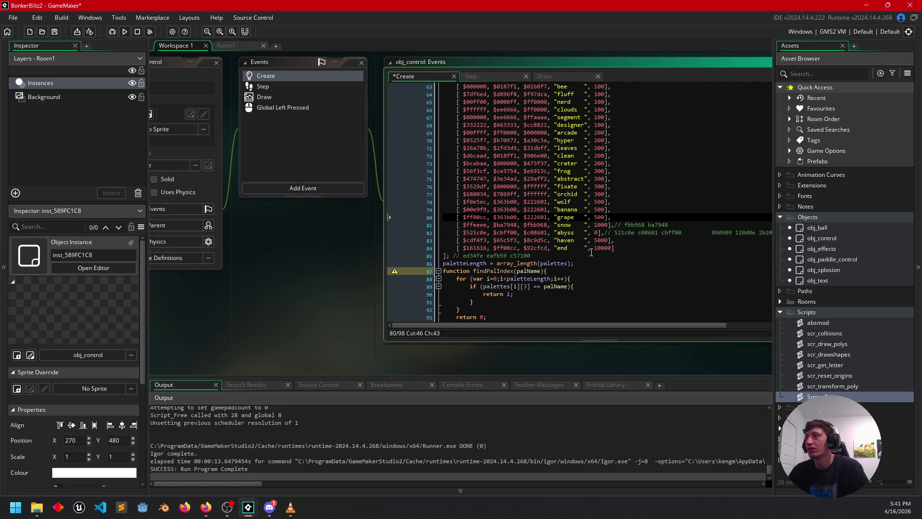
scroll(593, 234, down, 2)
click(542, 279)
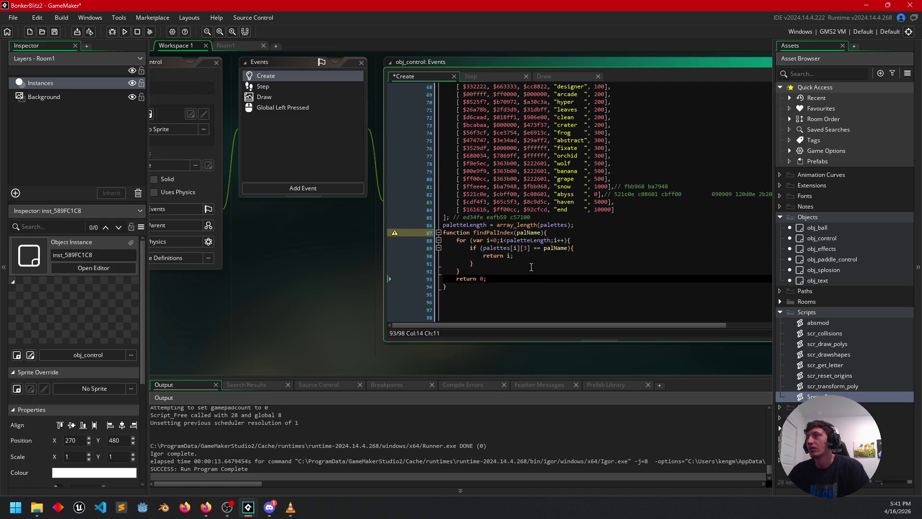
scroll(531, 267, down, 1)
scroll(531, 267, up, 12)
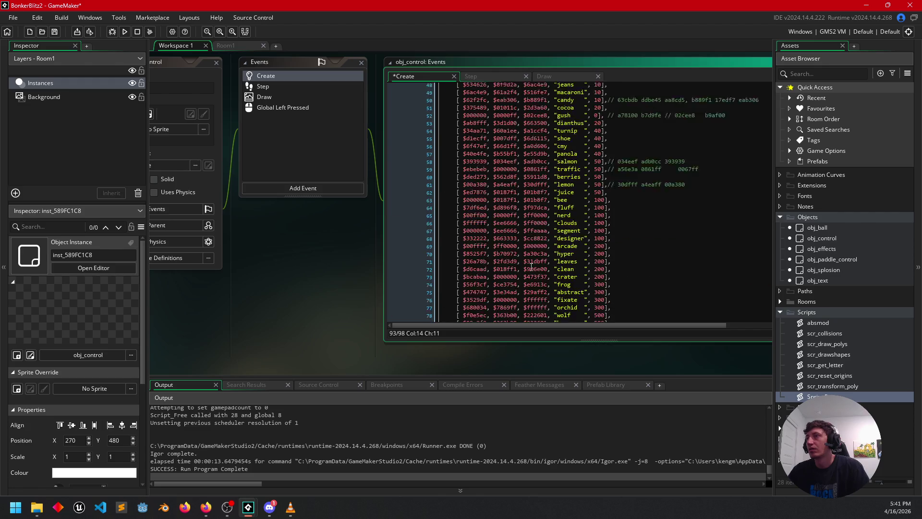
click(576, 204)
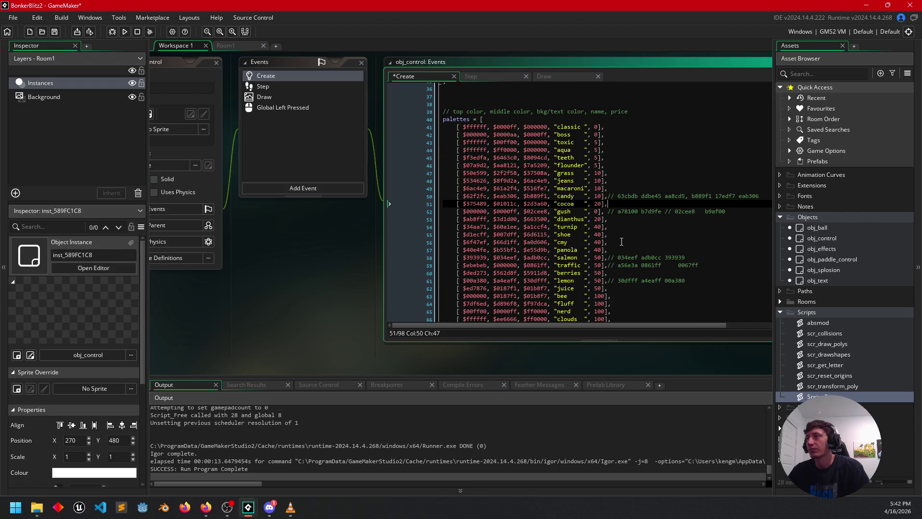
scroll(624, 192, down, 2)
click(643, 181)
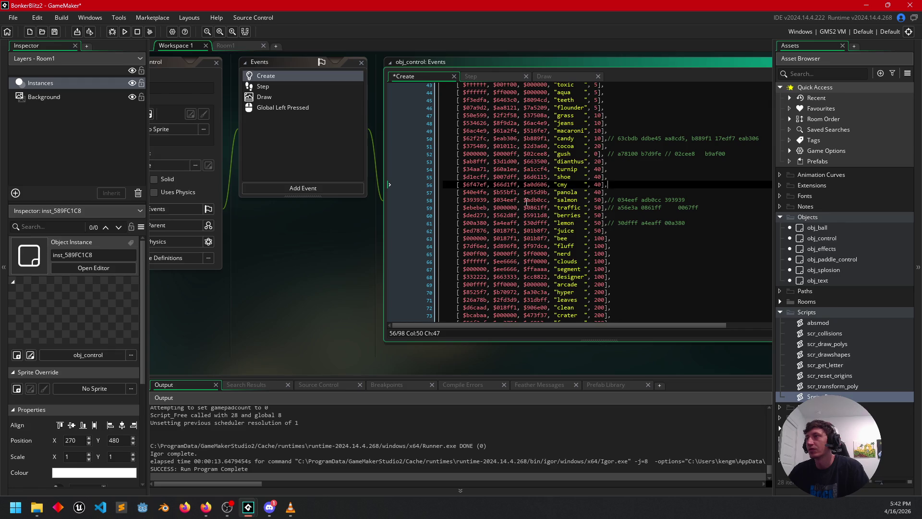
scroll(526, 202, up, 5)
click(585, 139)
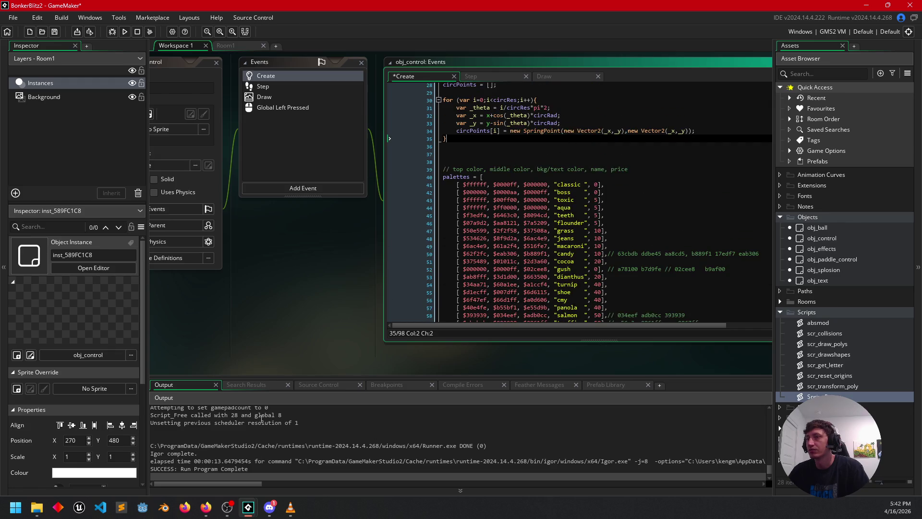
Switch to the Glitch Guppy window and close that project
mouse_move(230, 514)
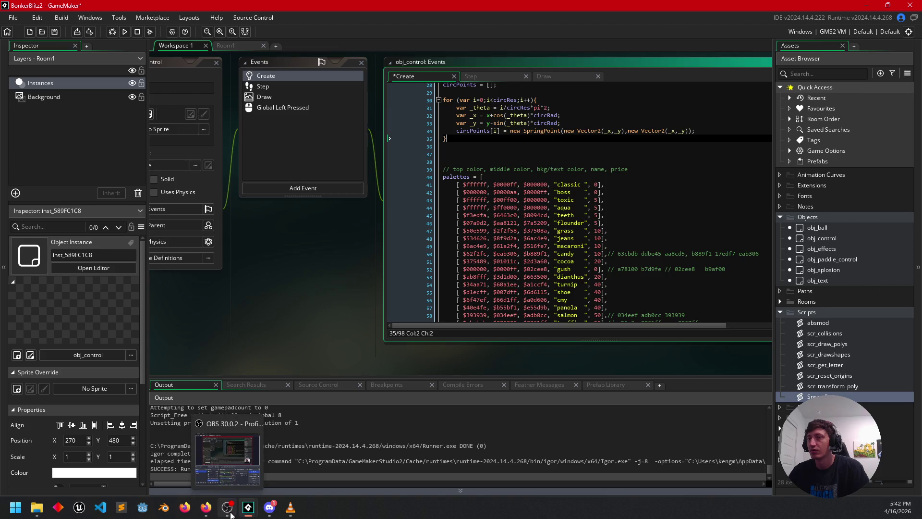
mouse_move(295, 514)
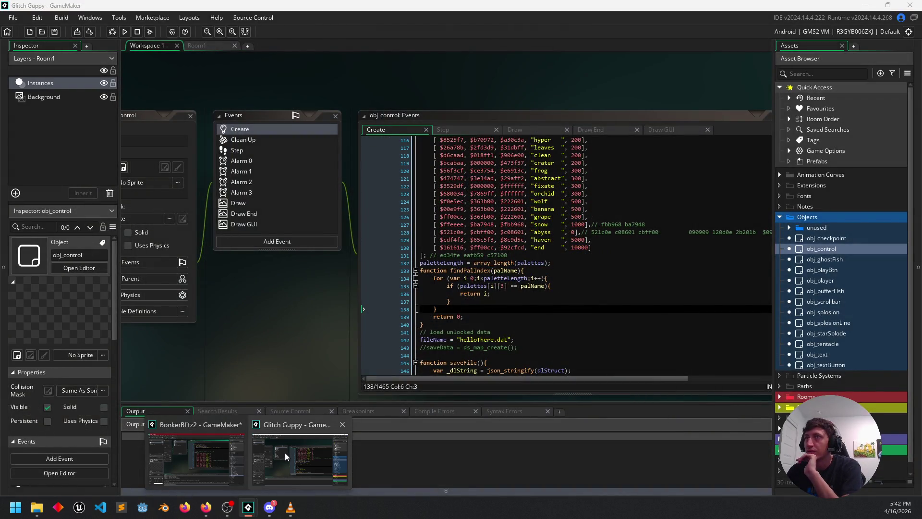
click(284, 453)
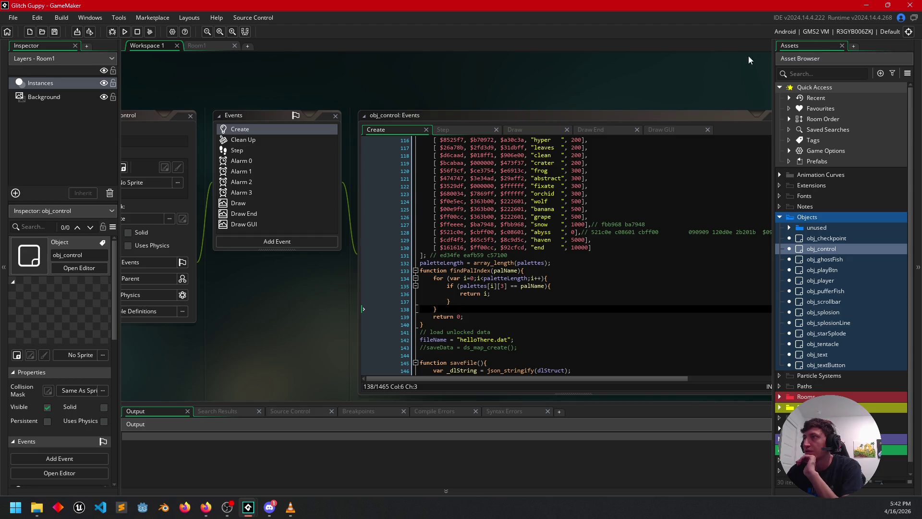
click(910, 5)
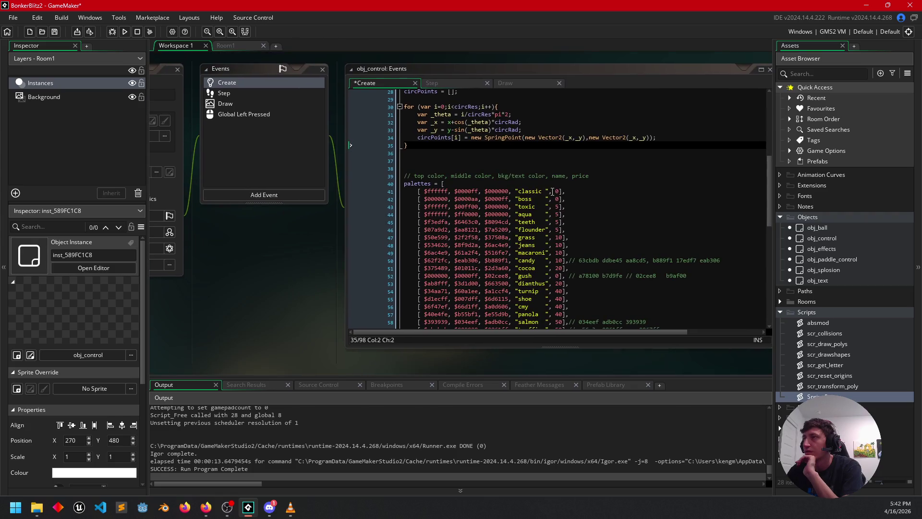
Review the classic, boss, toxic and aqua palette entries in obj_control's Create code
click(579, 153)
scroll(577, 195, down, 3)
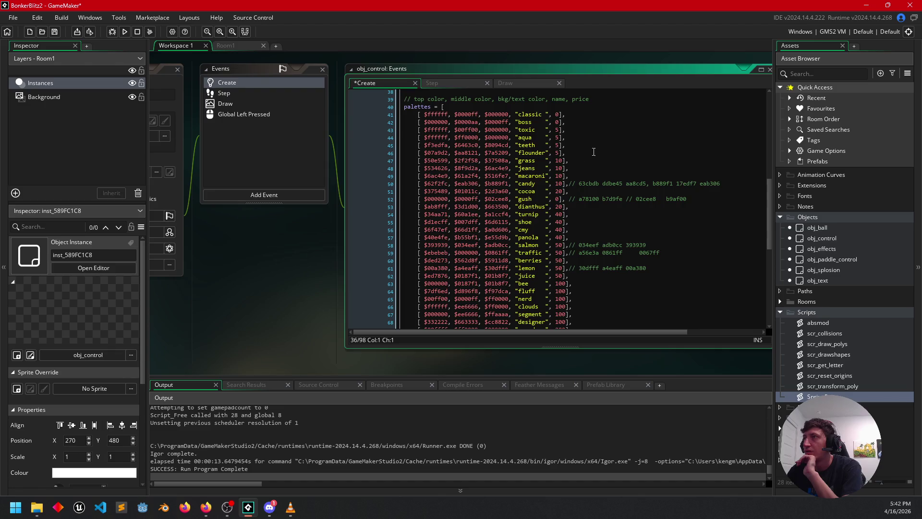
click(504, 114)
drag(464, 114, 557, 115)
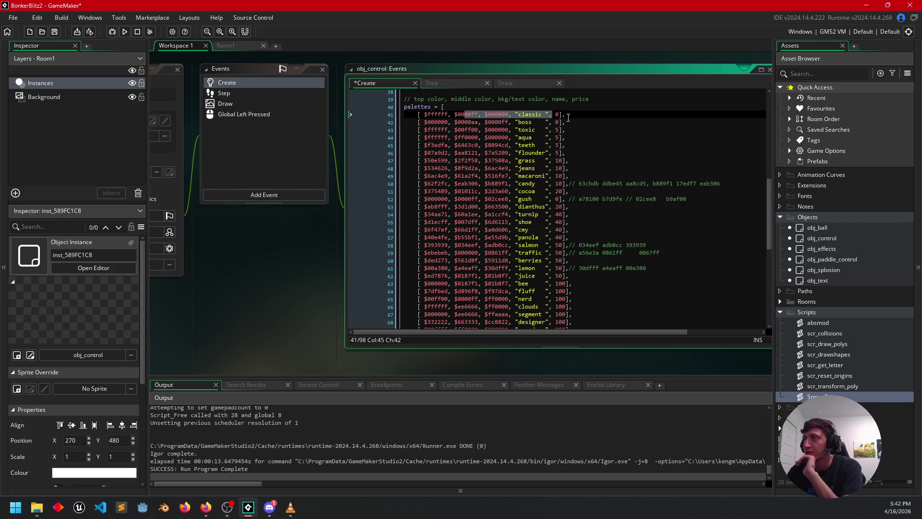
drag(420, 122, 611, 123)
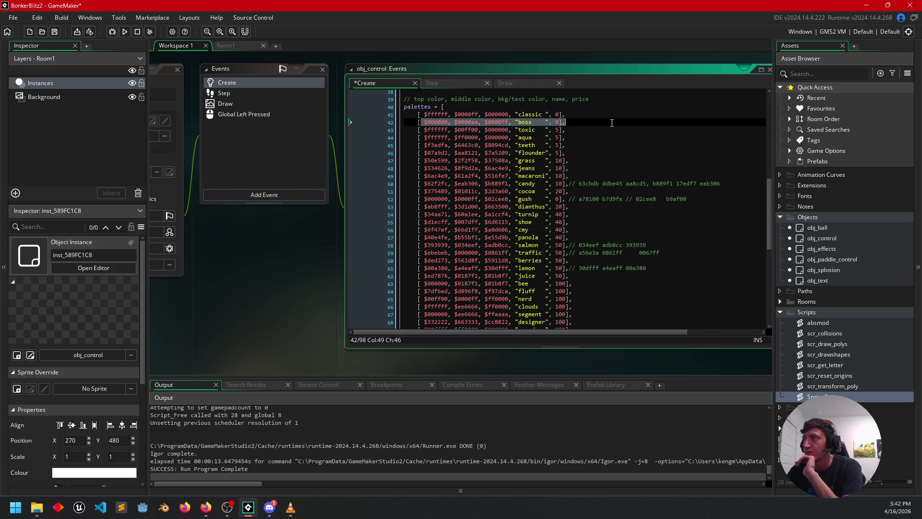
key(Down)
key(Home)
key(shift+End)
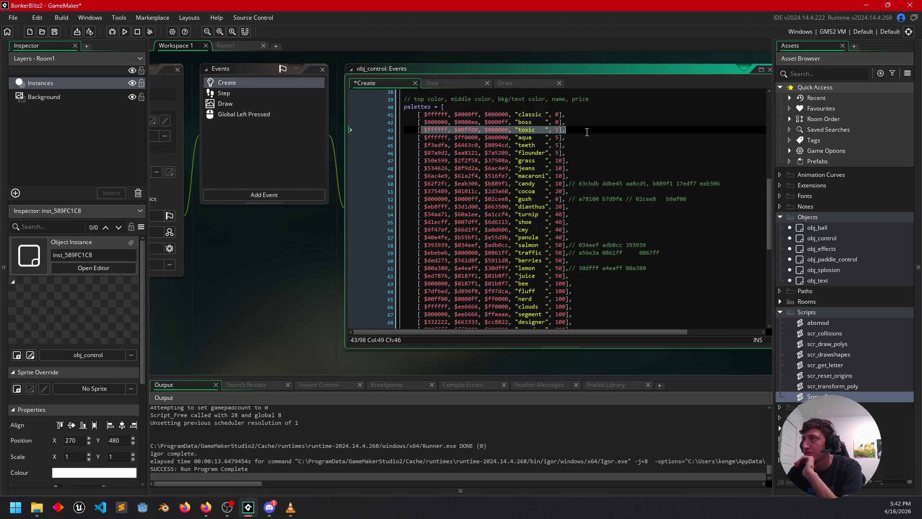
drag(445, 138, 582, 138)
click(582, 138)
scroll(594, 159, up, 2)
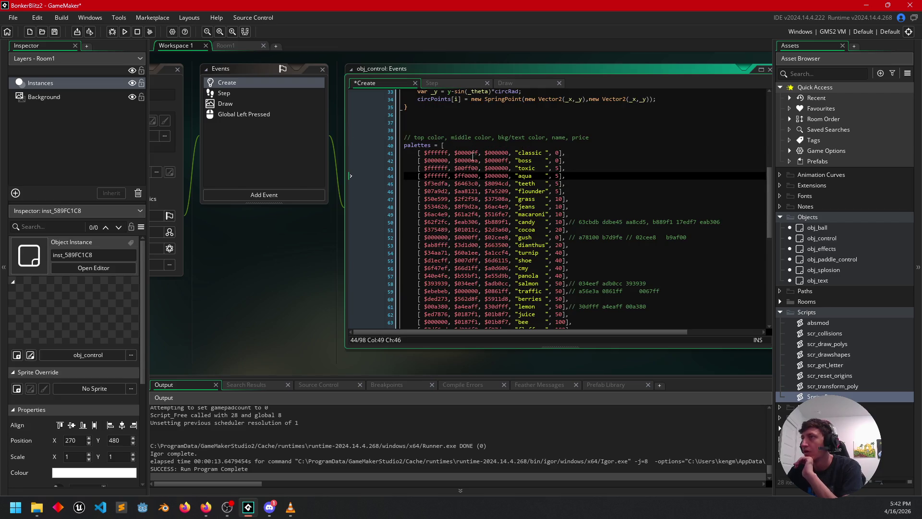
Add blank lines after findPalIndex's closing brace, bringing the code to 100 lines
click(535, 128)
scroll(538, 139, up, 3)
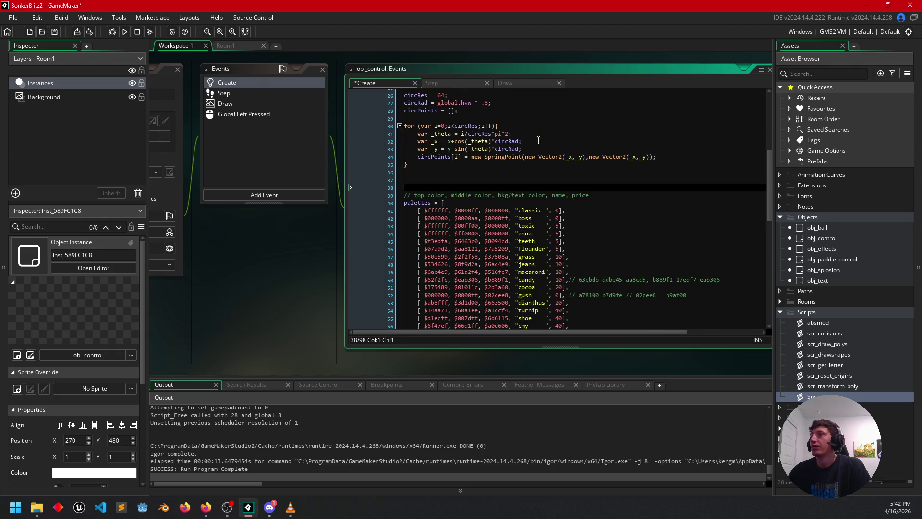
scroll(514, 182, down, 2)
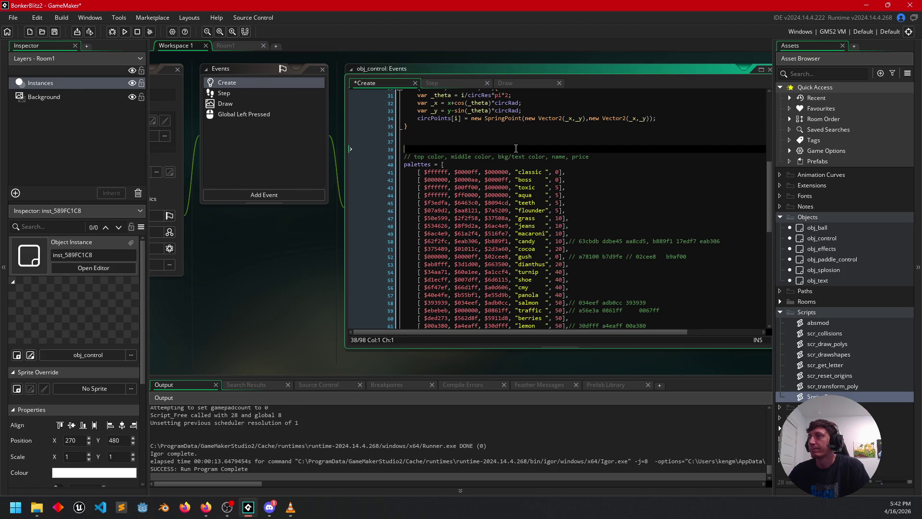
scroll(596, 163, down, 15)
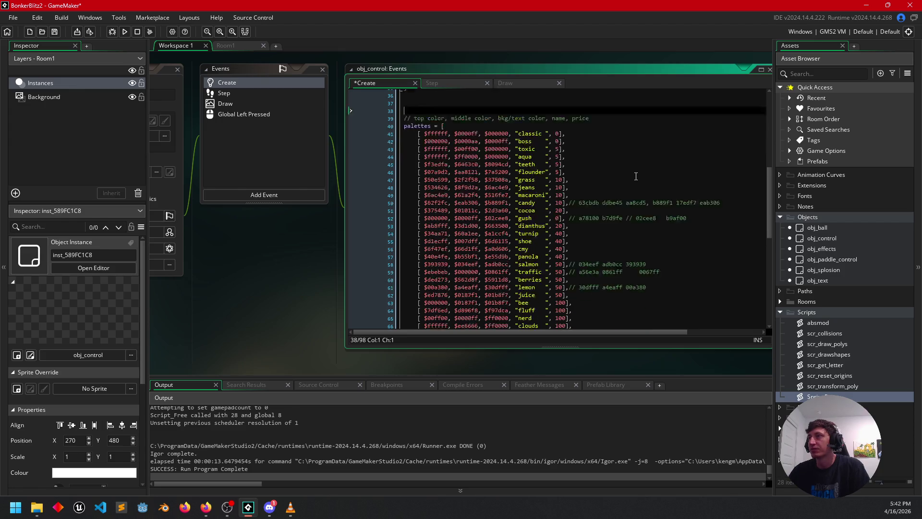
click(433, 272)
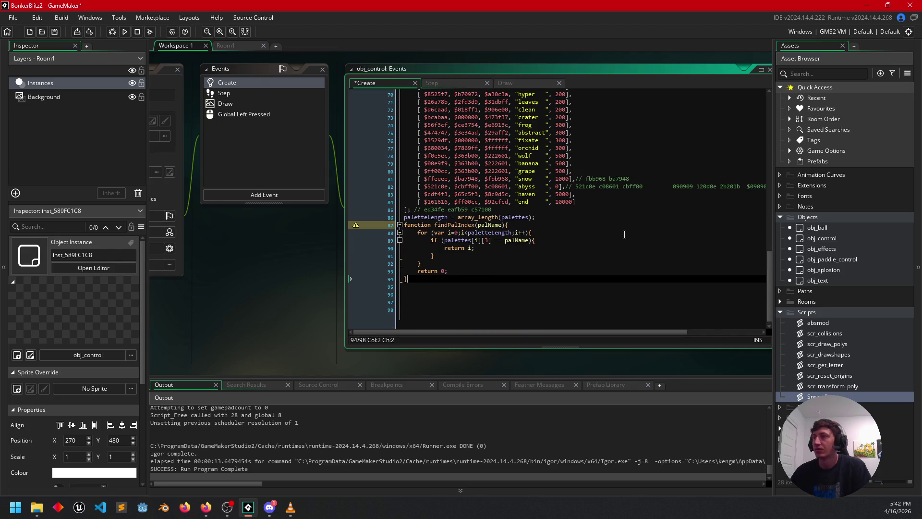
key(Return)
key(Return)
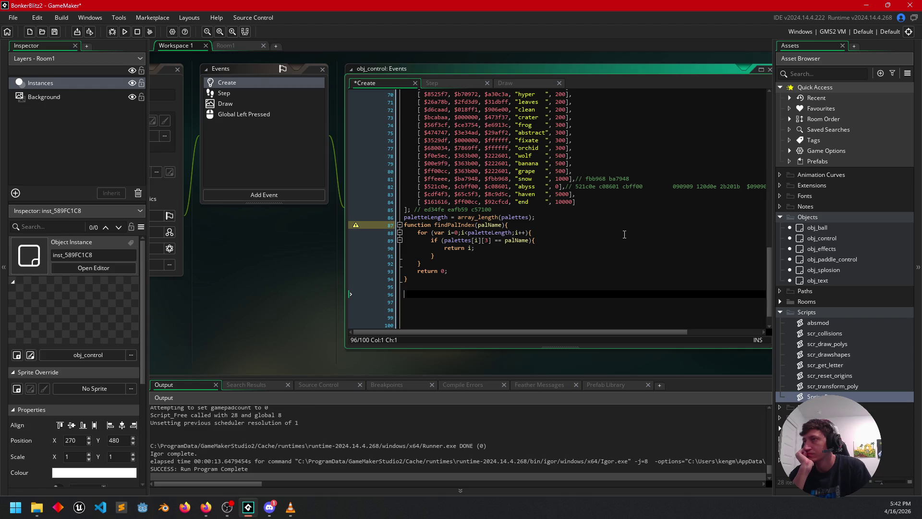
Write a currentPalette assignment on line 96 with the hard-coded palette number 2
text(currentPalee)
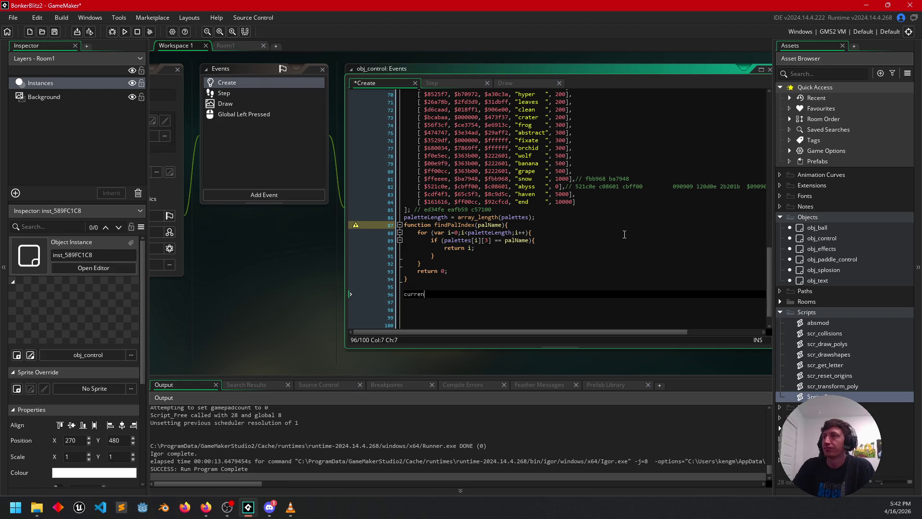
key(BackSpace)
text(tte = )
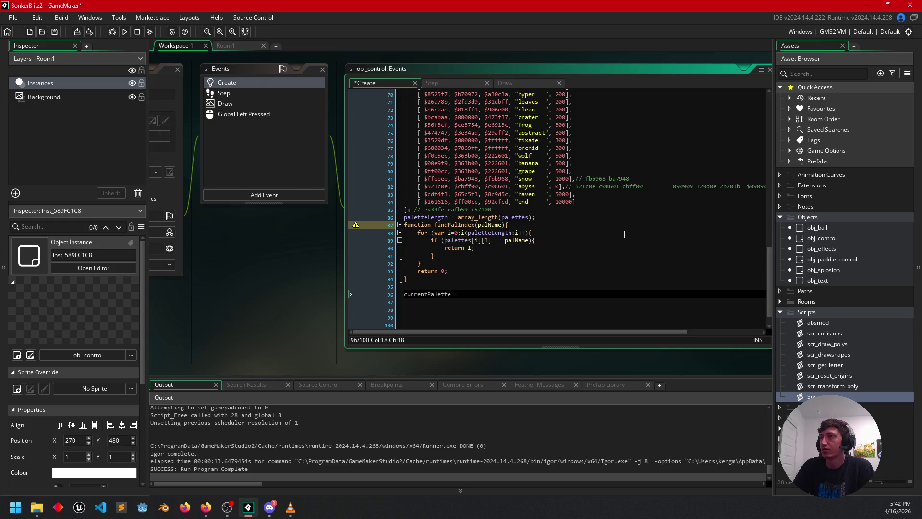
text(1)
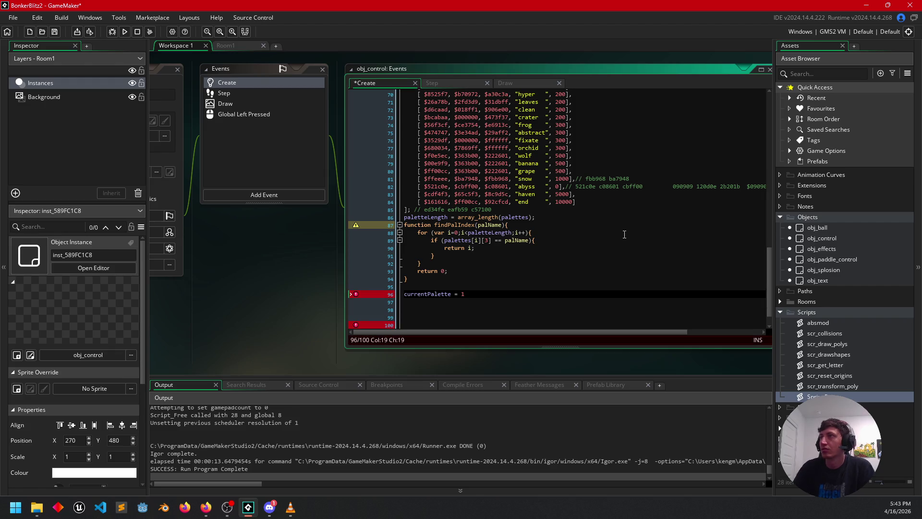
click(624, 234)
scroll(597, 268, up, 9)
scroll(596, 267, up, 2)
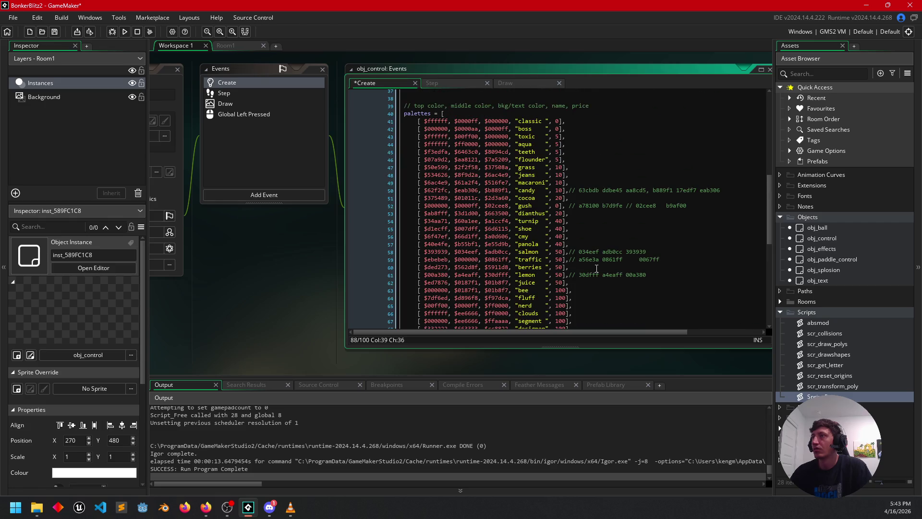
scroll(596, 268, down, 11)
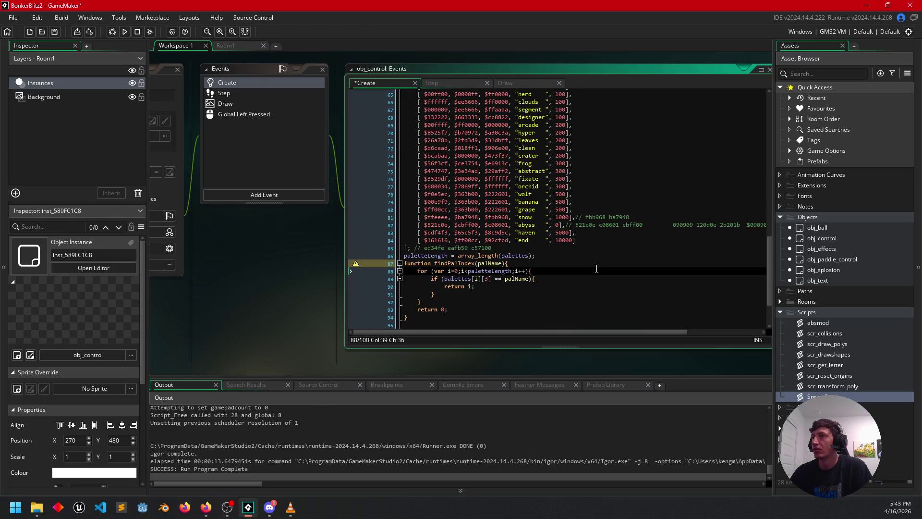
click(465, 275)
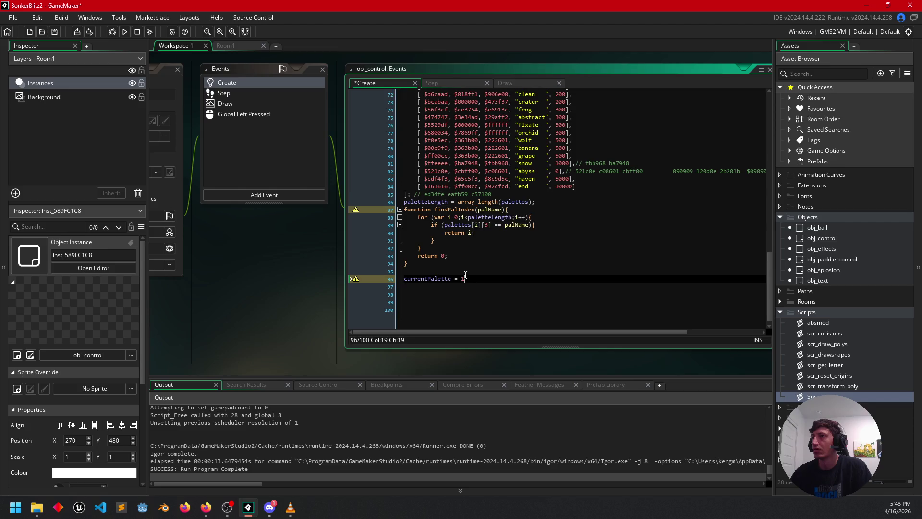
text(2)
click(537, 264)
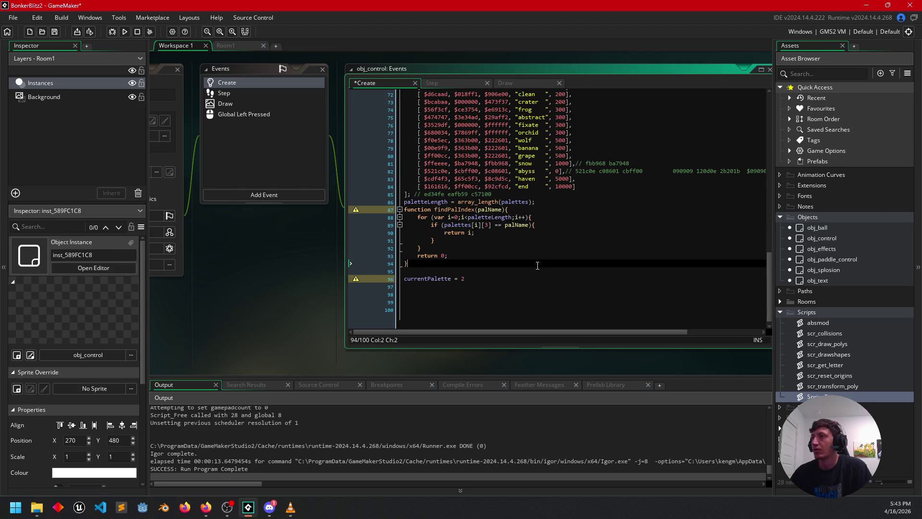
click(478, 279)
text(;)
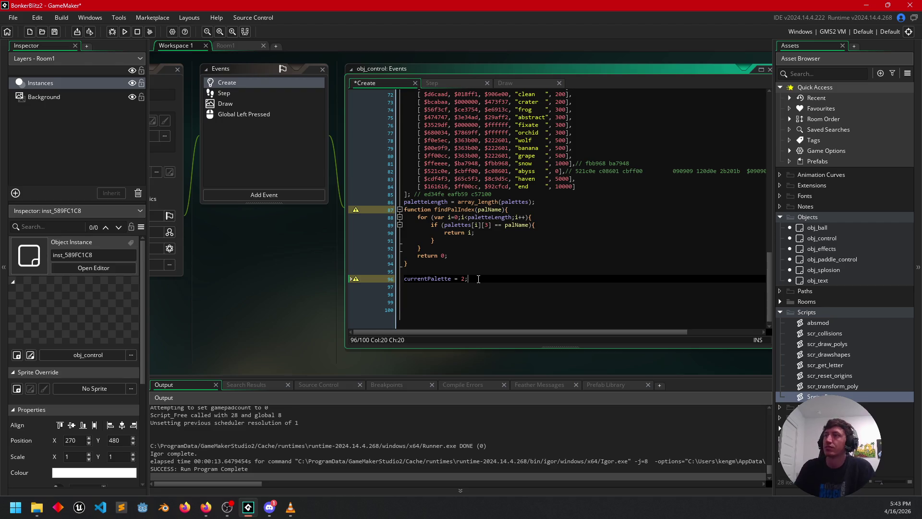
Start a new function line below findPalIndex, then delete it again
scroll(509, 280, up, 15)
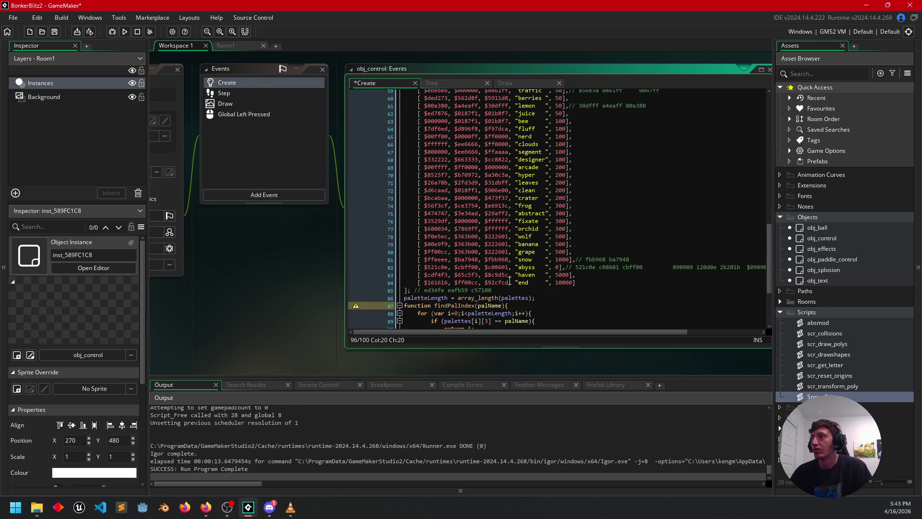
click(535, 178)
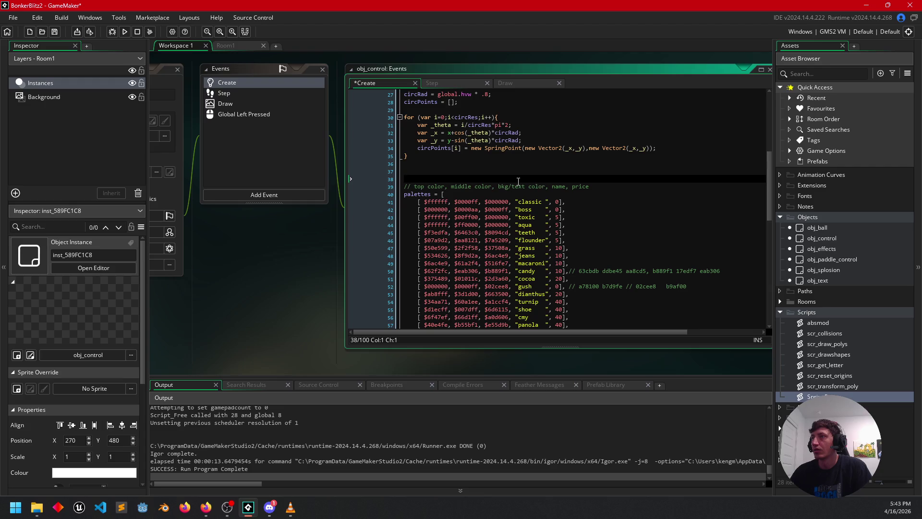
scroll(521, 181, down, 15)
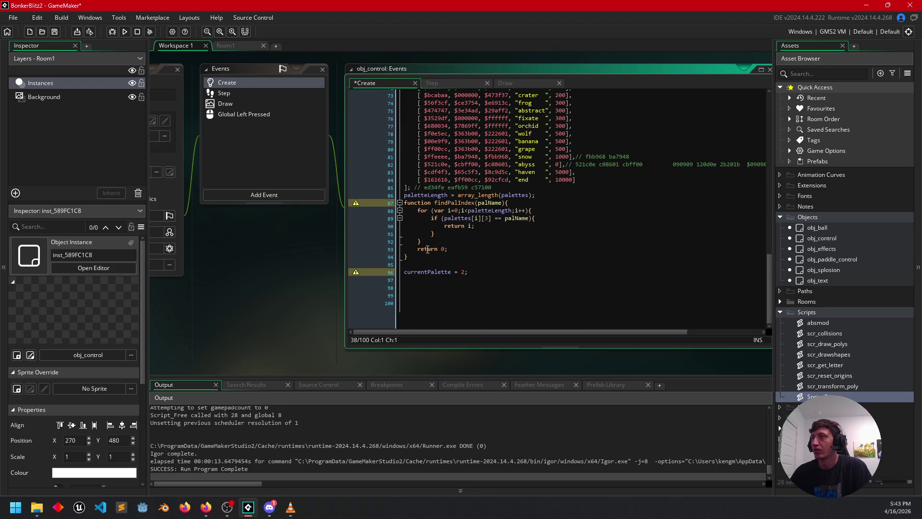
scroll(427, 255, up, 1)
click(427, 262)
key(Return)
key(Return)
text(function)
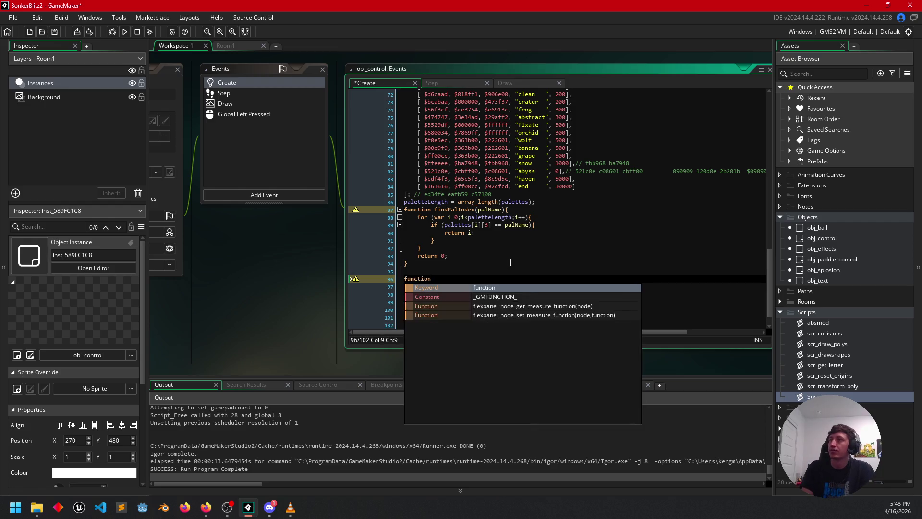
text( find)
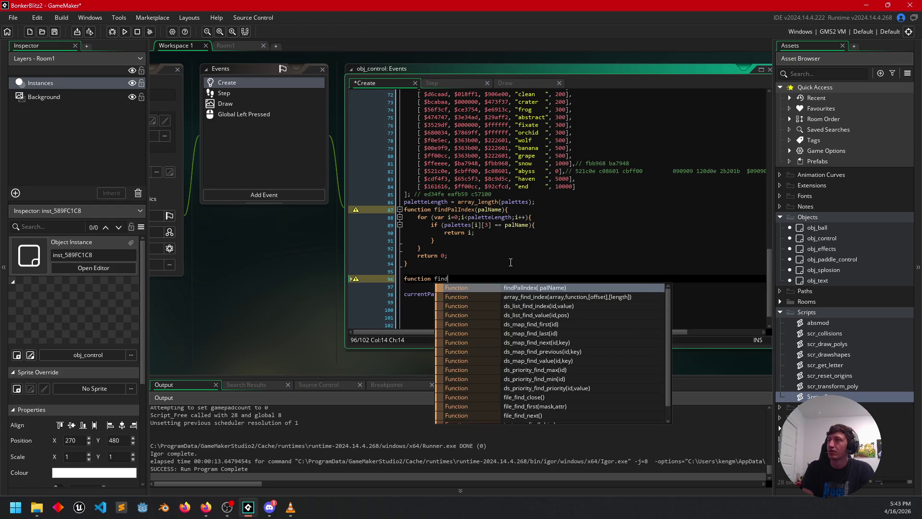
key(BackSpace)
key(BackSpace)
key(BackSpace)
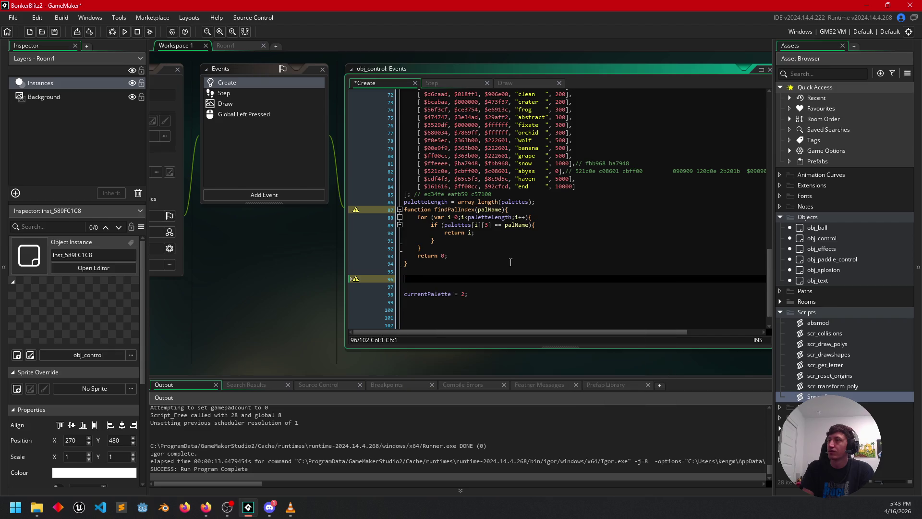
key(BackSpace)
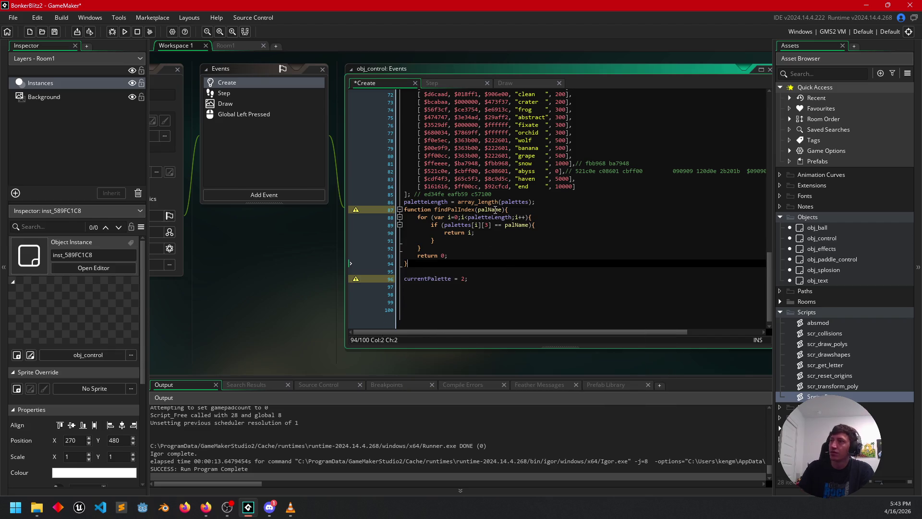
Replace the hard-coded 2 with findPalIndex("aqua"), autocompleting the function name
click(501, 209)
click(464, 279)
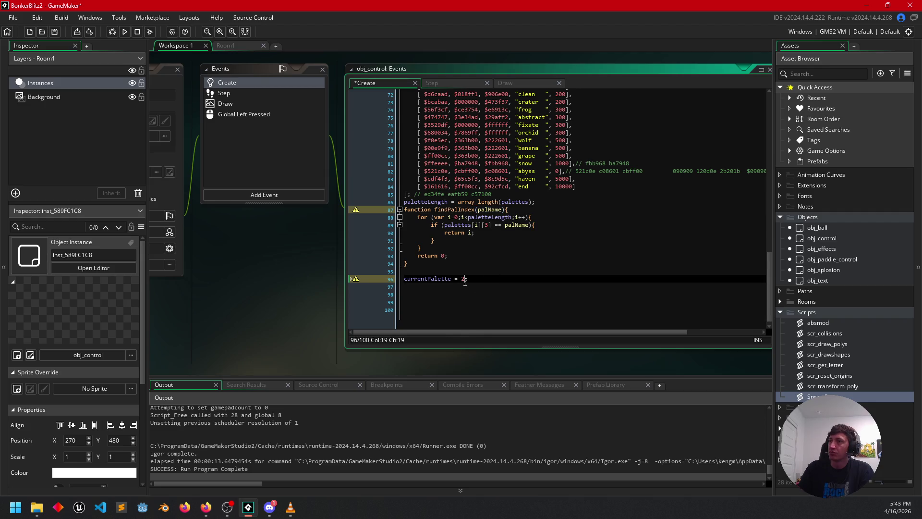
key(BackSpace)
text(findPal)
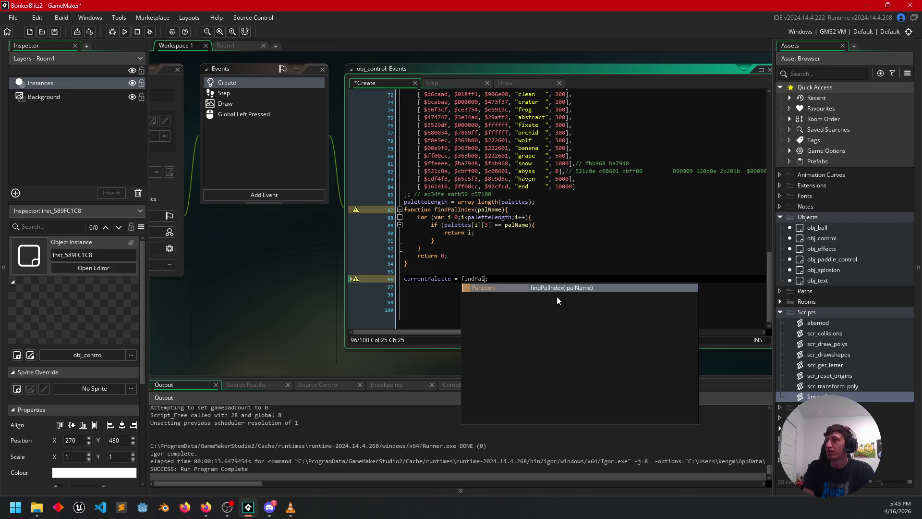
key(Return)
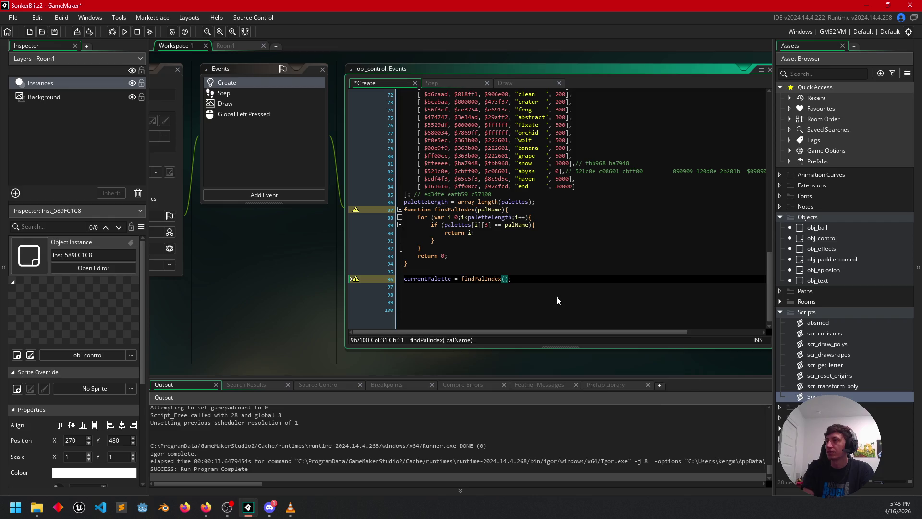
text(")
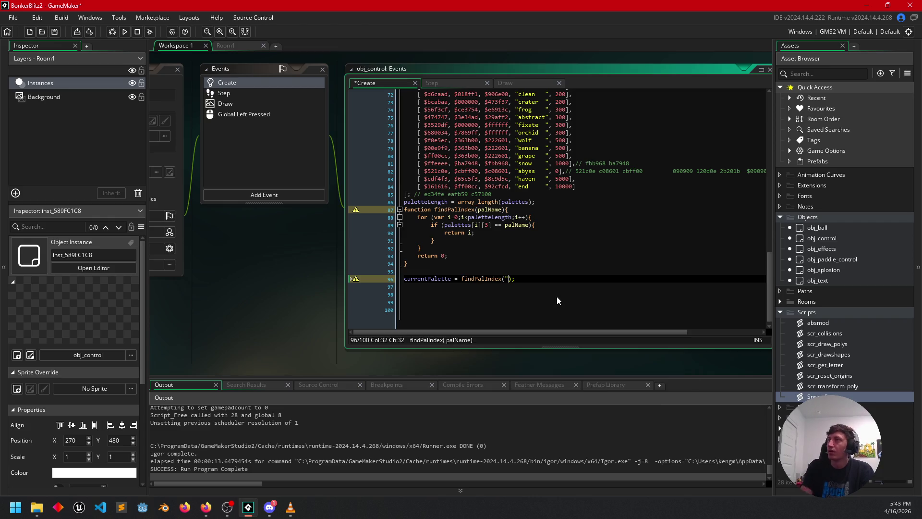
text(a)
scroll(563, 201, up, 7)
scroll(563, 201, up, 7)
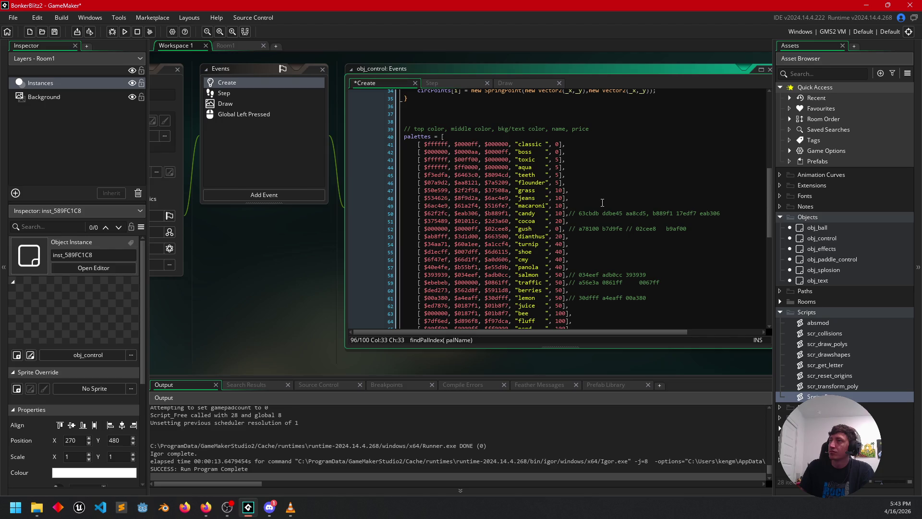
scroll(602, 199, down, 13)
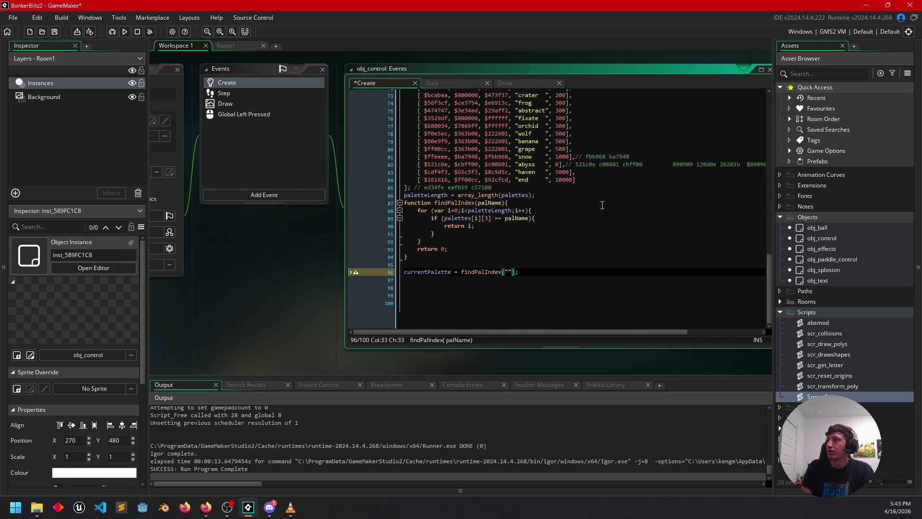
text(aqua)
click(429, 273)
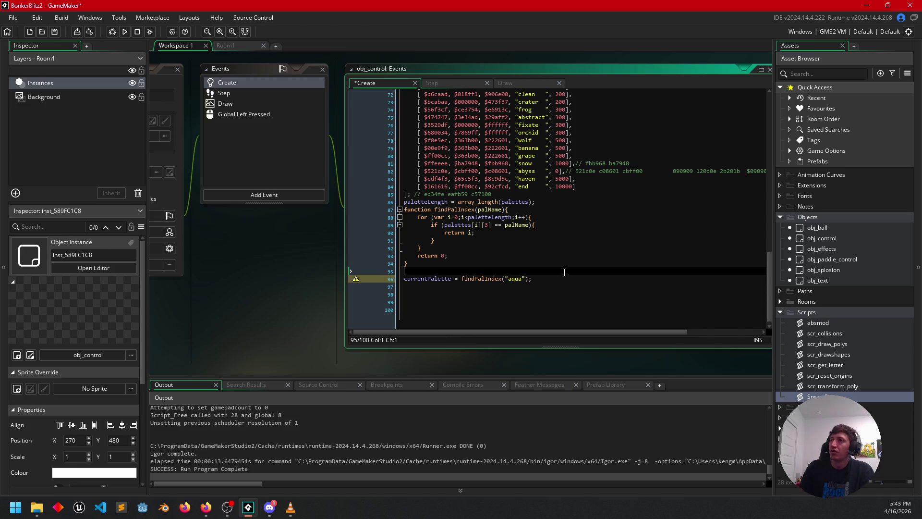
Highlight uses of currentPalette and palettes, and review what findPalIndex returns
double_click(429, 279)
click(471, 302)
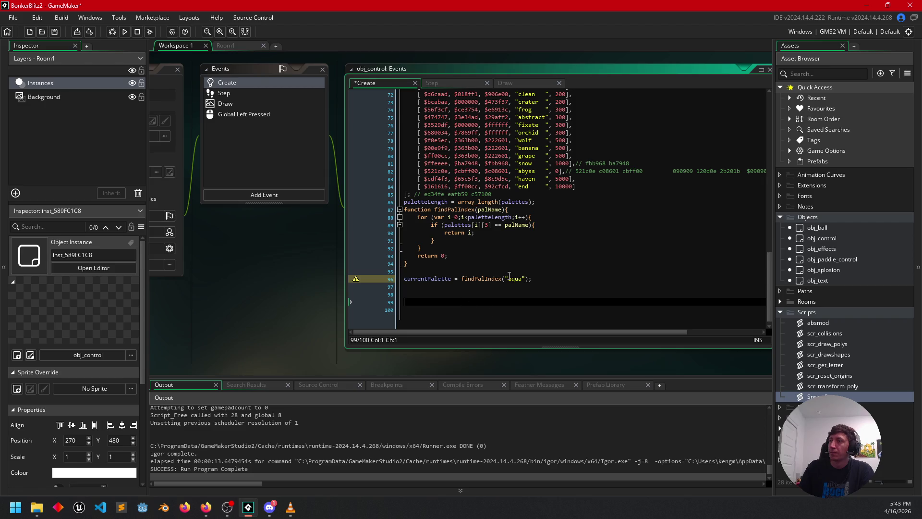
scroll(507, 275, up, 8)
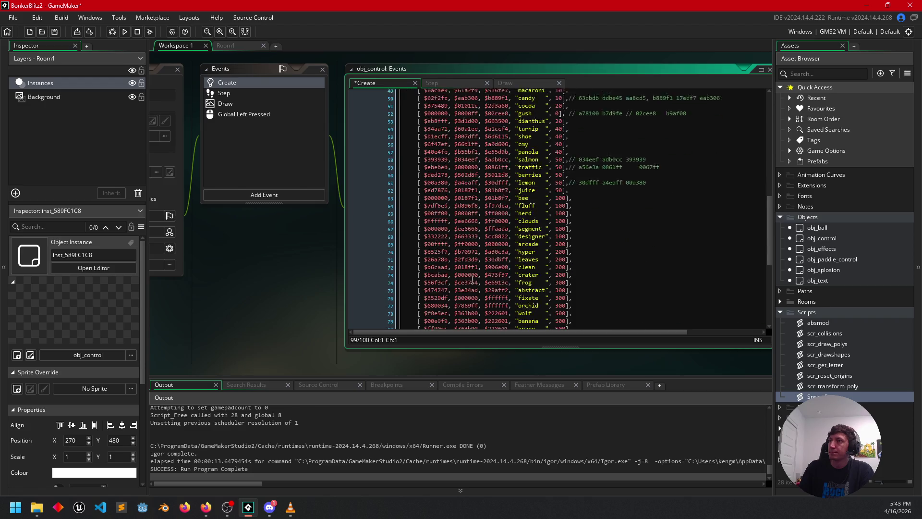
scroll(473, 280, down, 8)
click(468, 233)
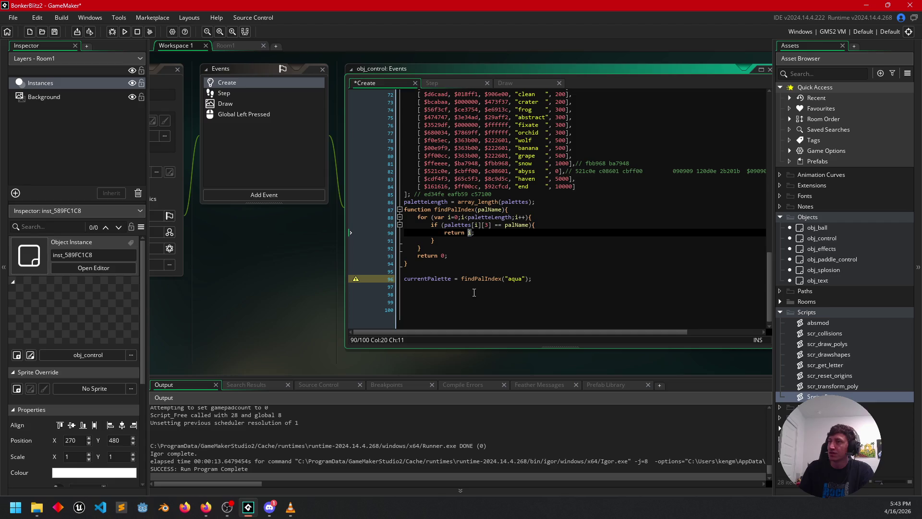
scroll(480, 289, up, 3)
scroll(501, 290, down, 3)
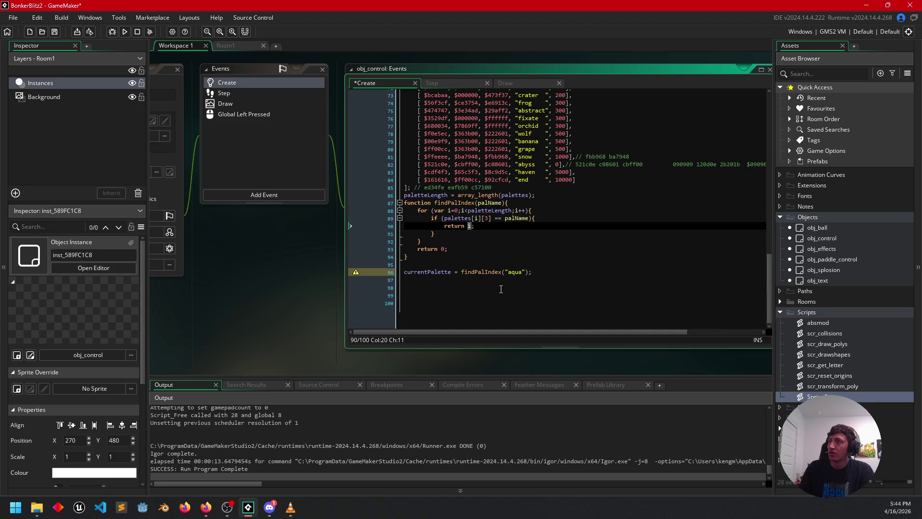
scroll(501, 290, up, 15)
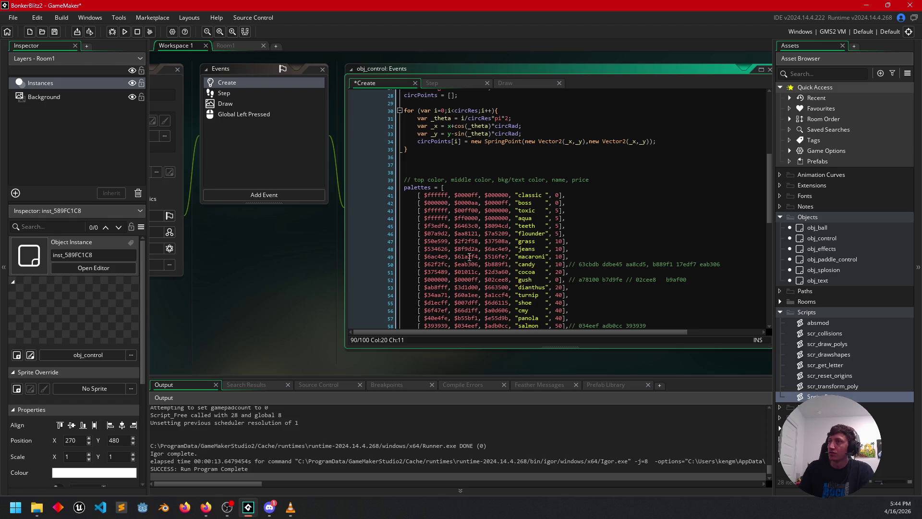
double_click(421, 188)
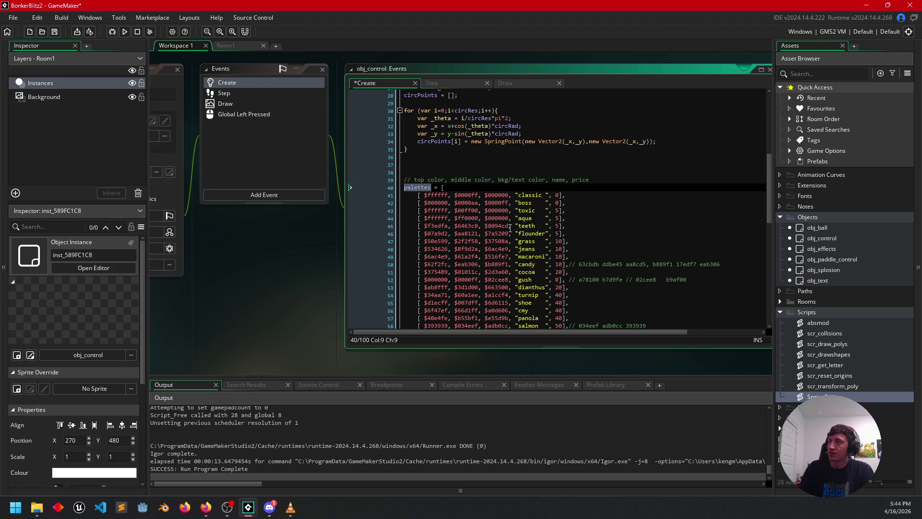
scroll(510, 229, down, 1)
scroll(467, 232, up, 4)
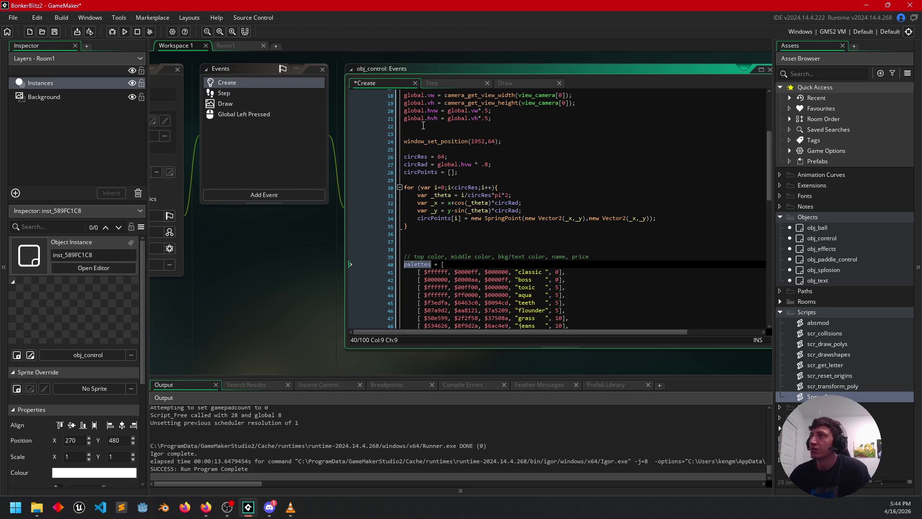
In the Draw event, replace draw_set_colour's c_red argument with palettes[currentPalette][2]
click(445, 81)
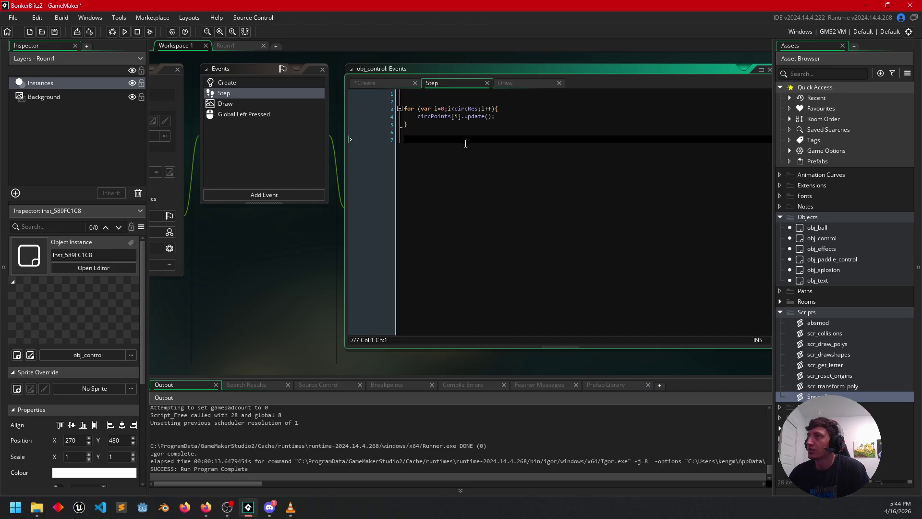
click(524, 85)
click(489, 116)
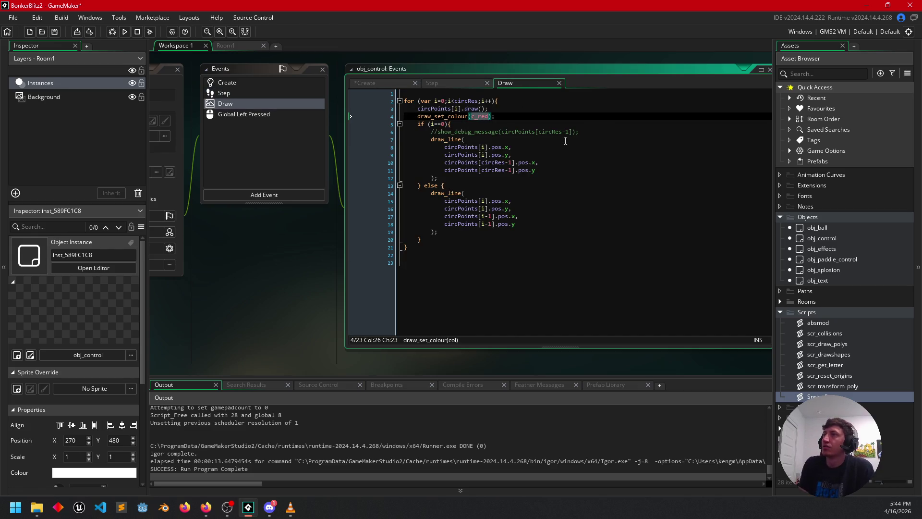
key(BackSpace)
key(BackSpace)
key(BackSpace)
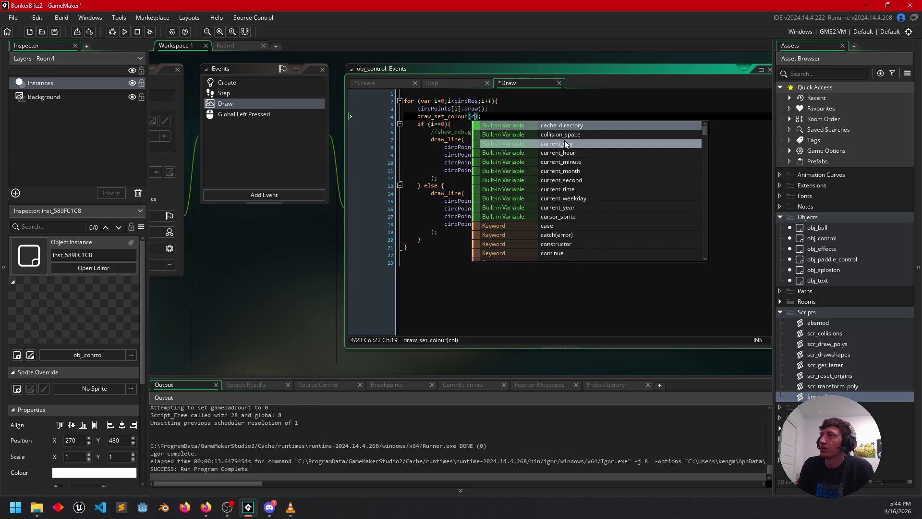
key(BackSpace)
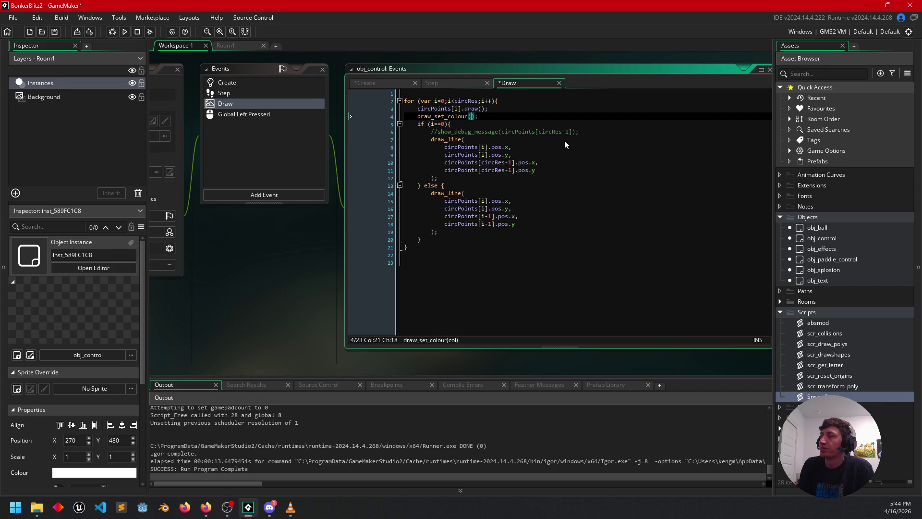
text(palet)
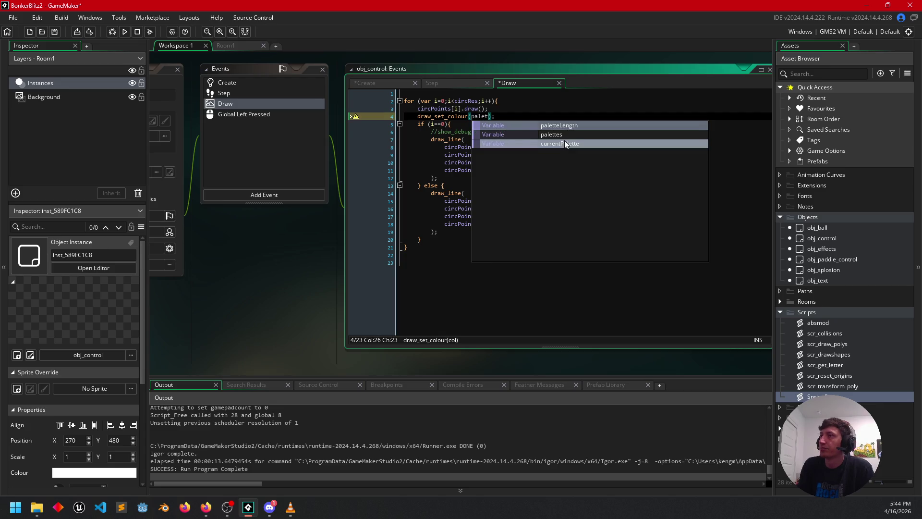
key(Down)
key(Return)
text([)
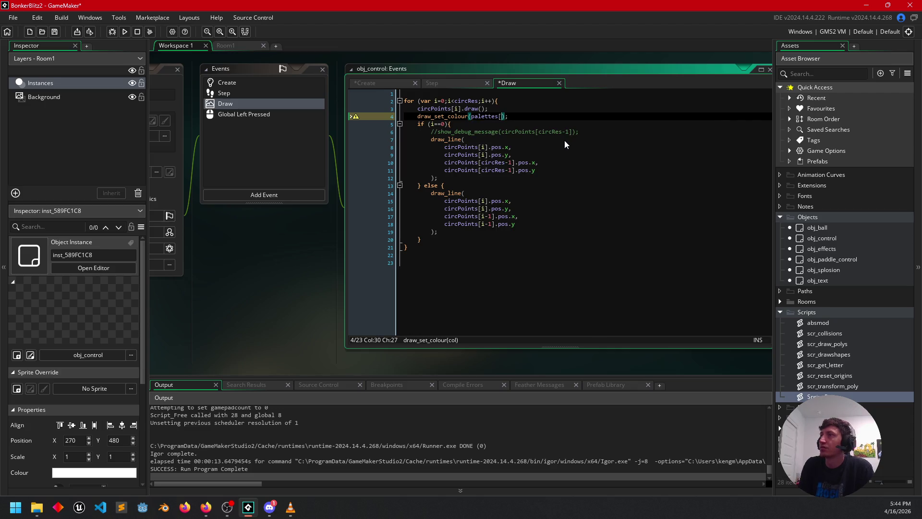
text(curre)
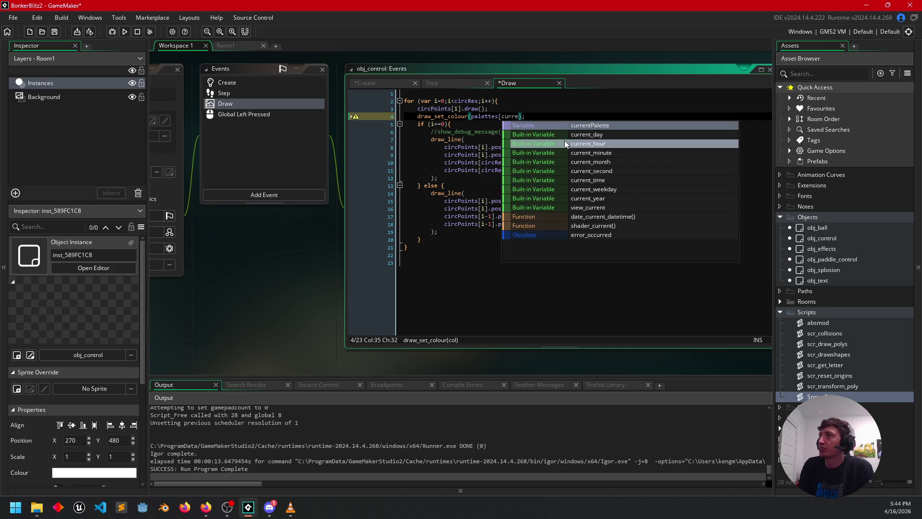
key(Return)
text(.)
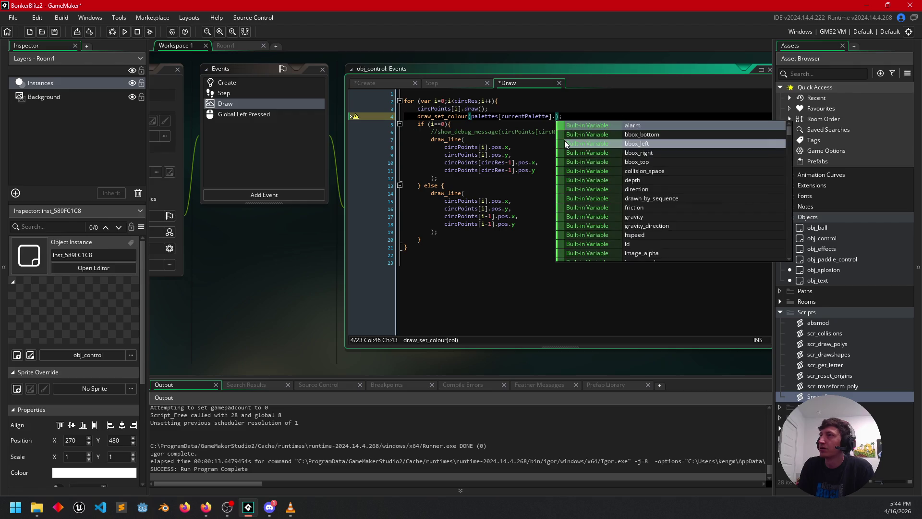
key(BackSpace)
text([2])
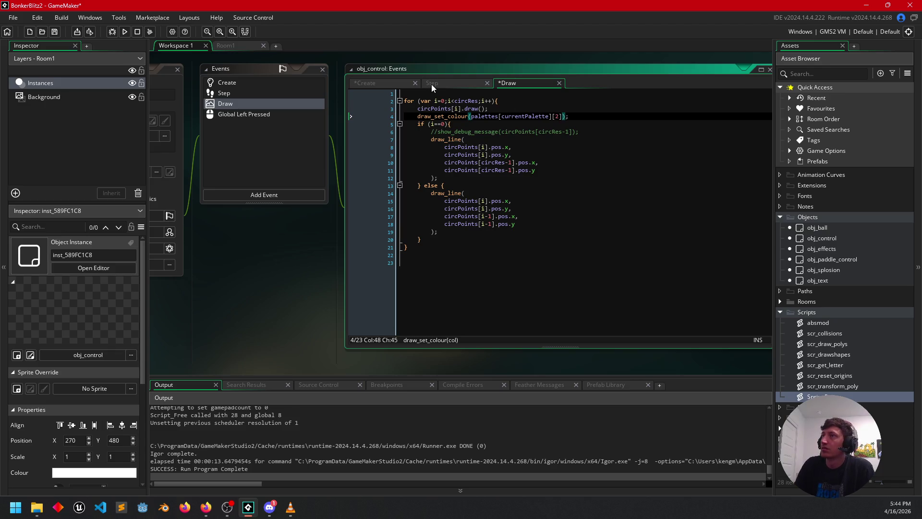
click(378, 83)
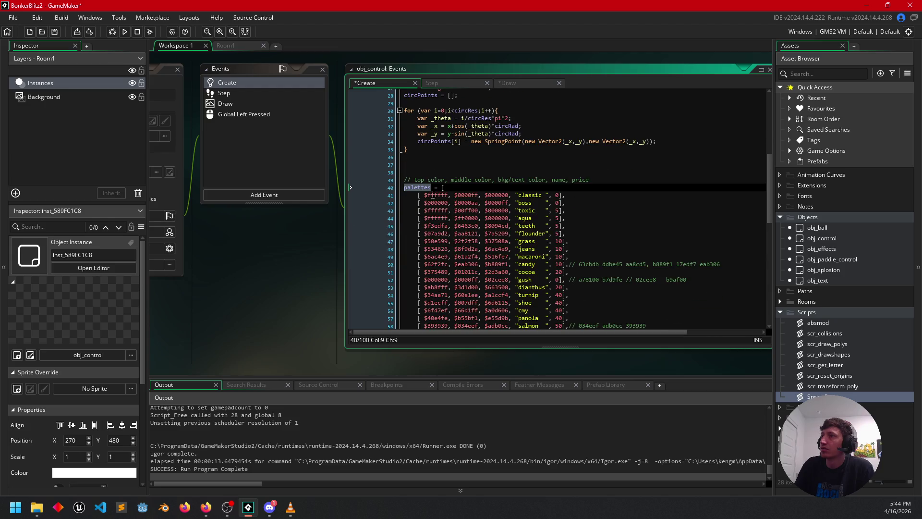
Read the palette layout comment's price, bkg/text and middle colour entries in the Create code
scroll(502, 183, down, 2)
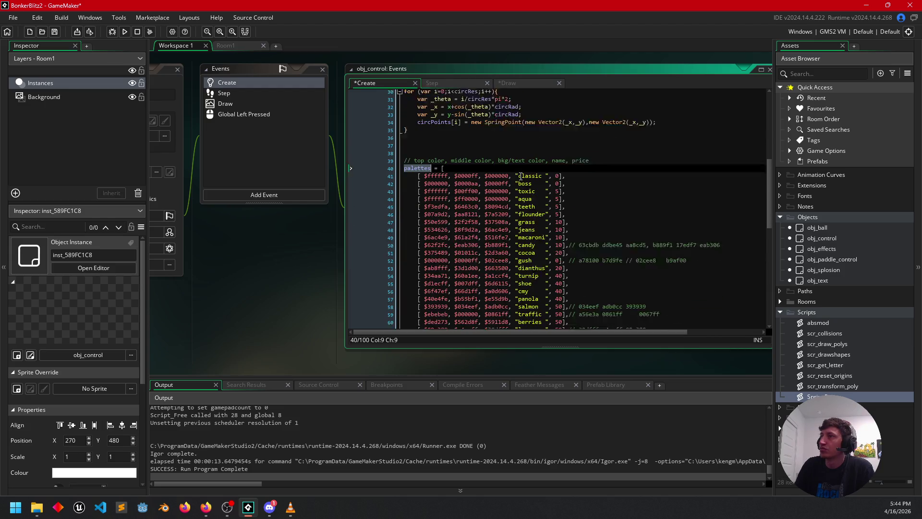
click(573, 142)
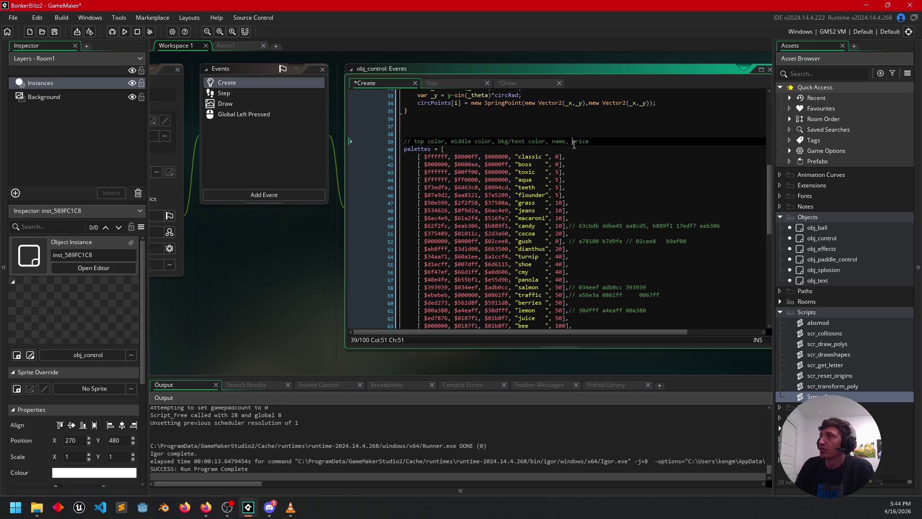
click(511, 142)
click(471, 142)
Change the Draw colour index from [2] to [1] on line 4
click(453, 81)
click(521, 83)
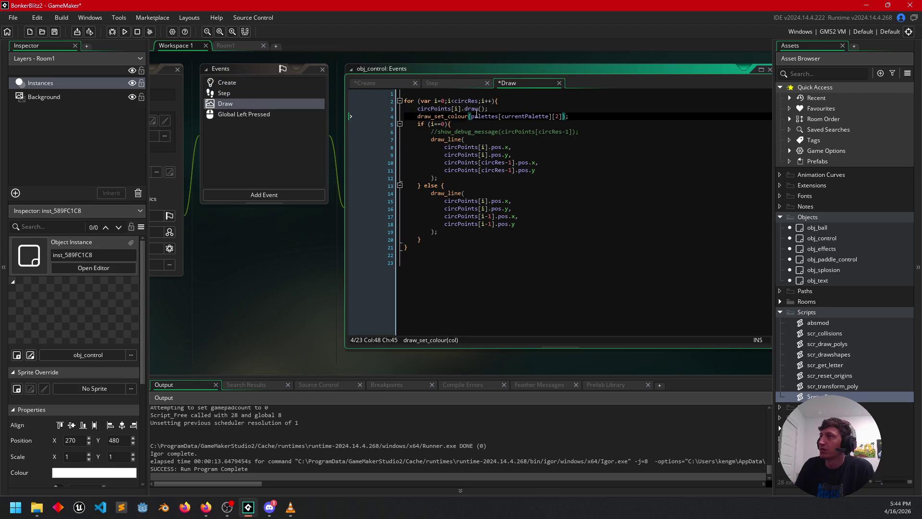
click(560, 117)
key(BackSpace)
text(1)
click(583, 125)
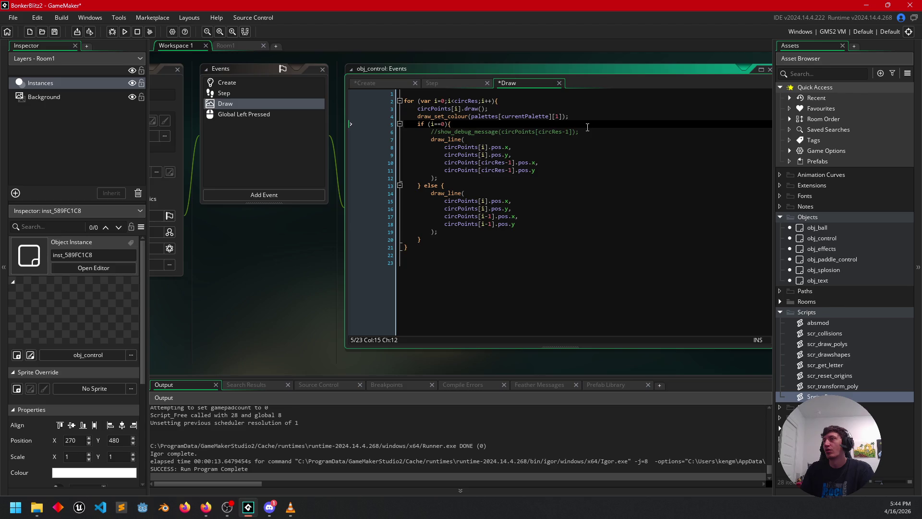
drag(562, 116, 472, 116)
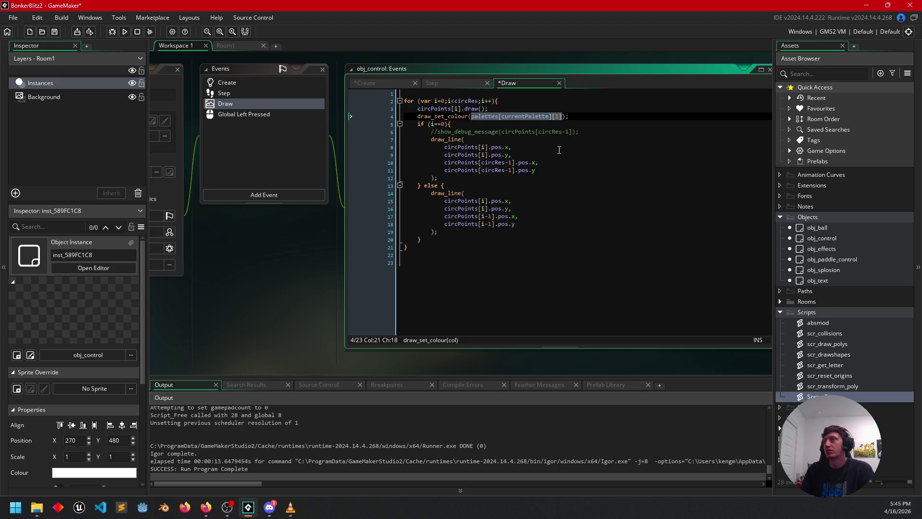
click(627, 163)
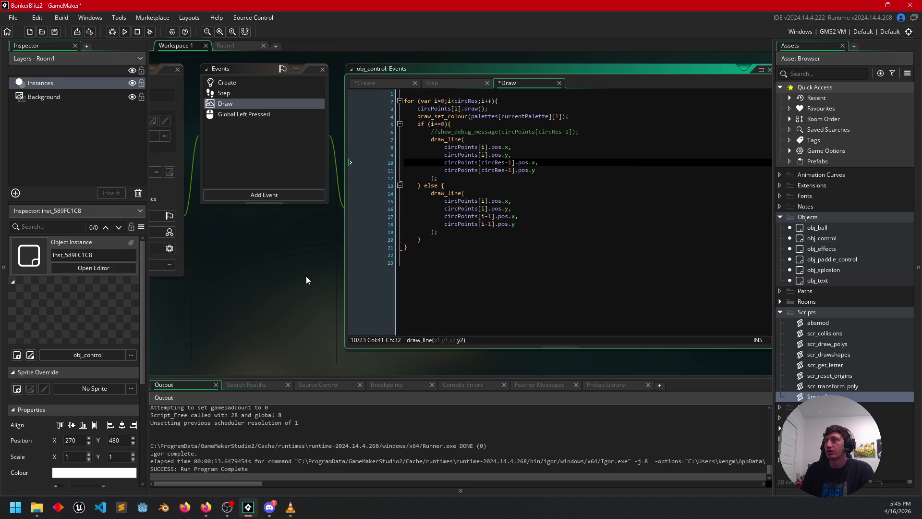
click(284, 289)
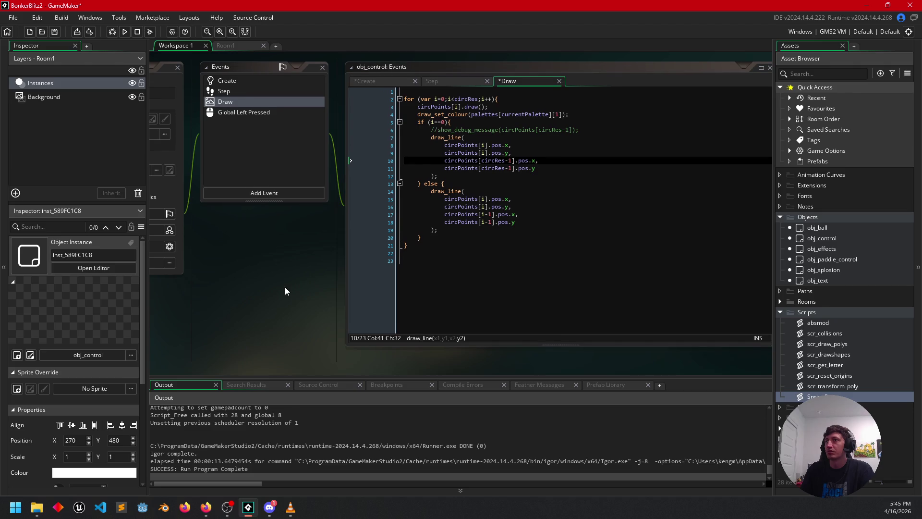
Reposition the workspace and scroll the Create code to the findPalIndex("aqua") lookup
scroll(288, 269, down, 3)
drag(296, 271, 268, 337)
click(419, 112)
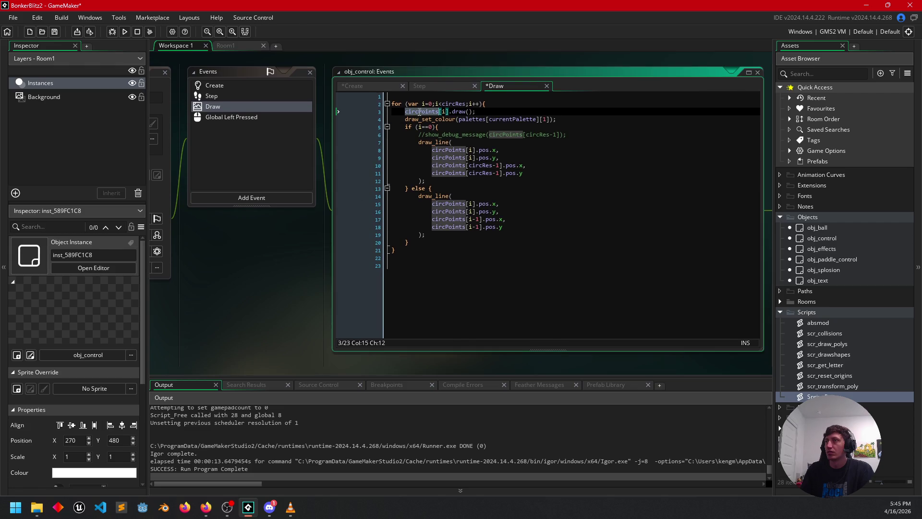
click(375, 86)
click(560, 197)
scroll(560, 199, down, 10)
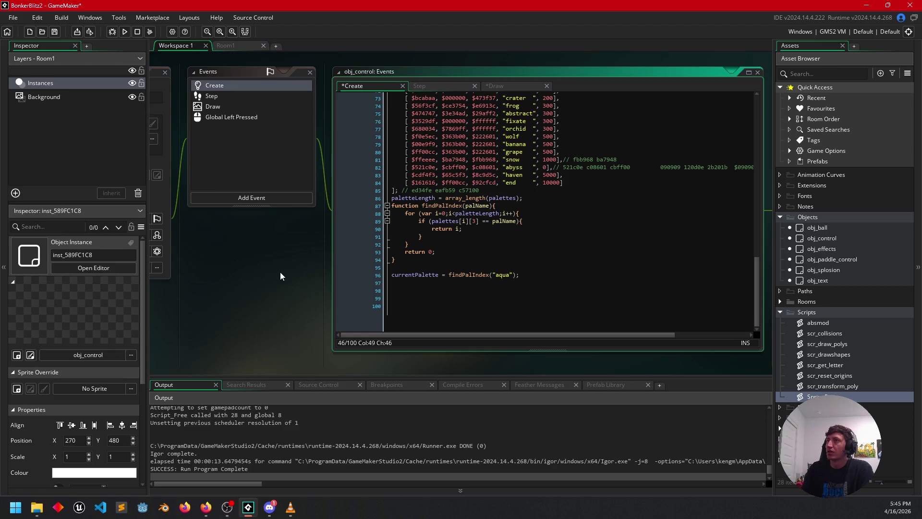
scroll(298, 192, down, 5)
scroll(317, 120, down, 2)
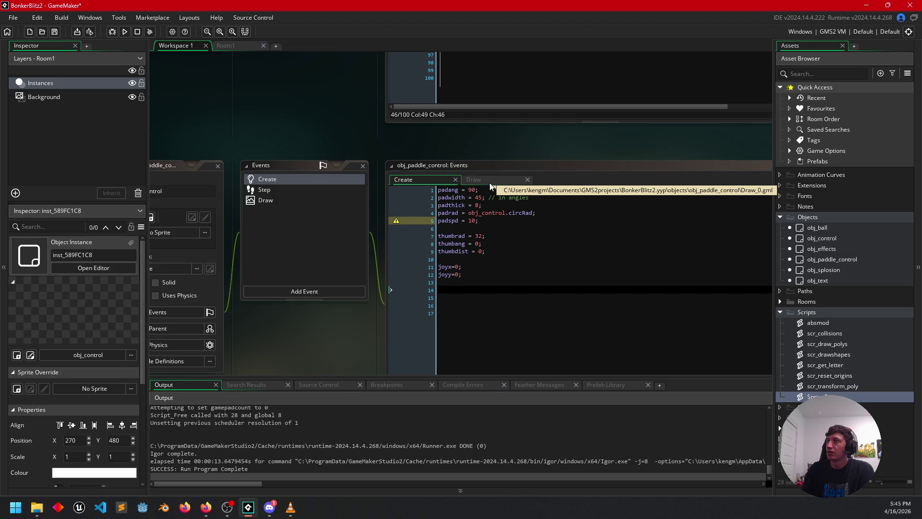
drag(309, 127, 250, 340)
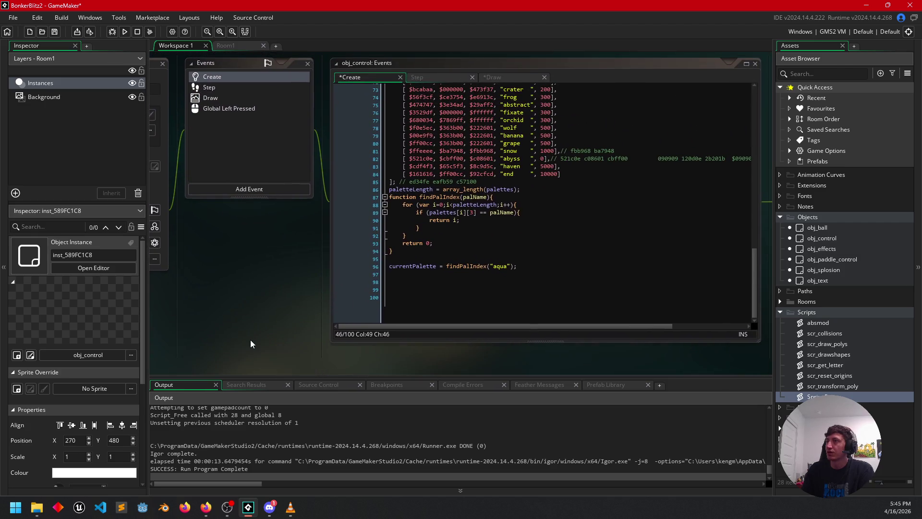
From the Draw tab, run the game to view the palette-coloured circle, then close it
click(500, 77)
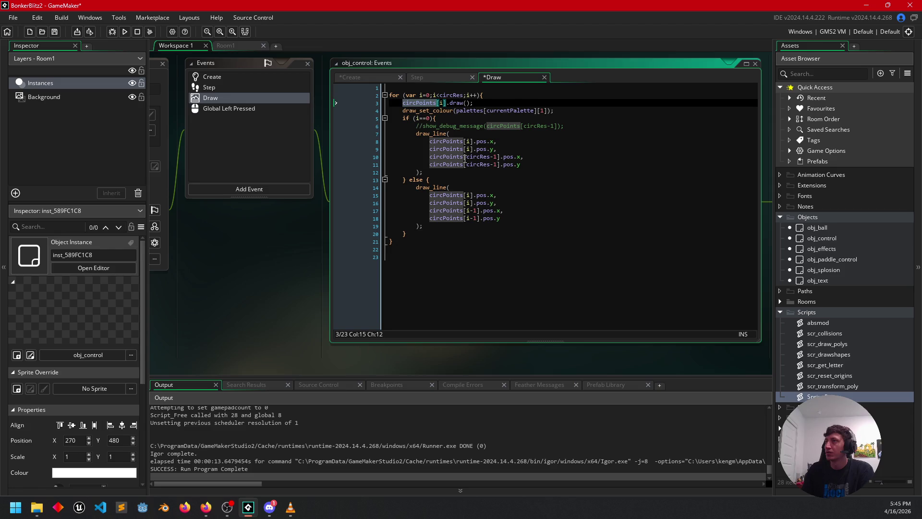
click(125, 32)
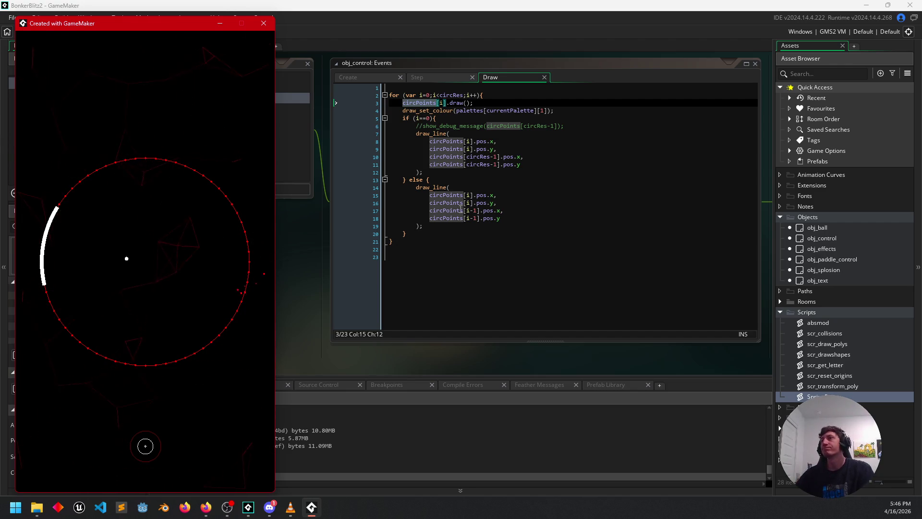
click(264, 23)
drag(248, 261, 243, 263)
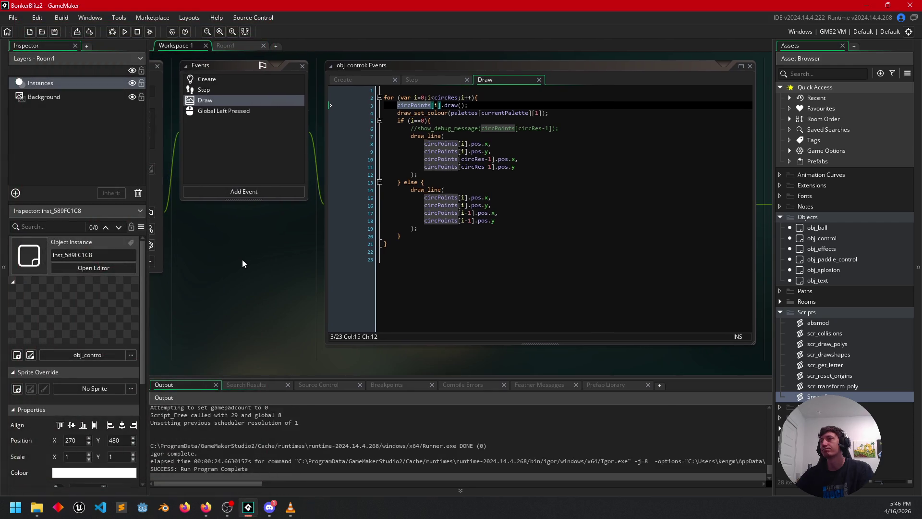
Inspect the aqua row's $ff0000 colour in Create and currentPalette in the Draw colour line
click(562, 114)
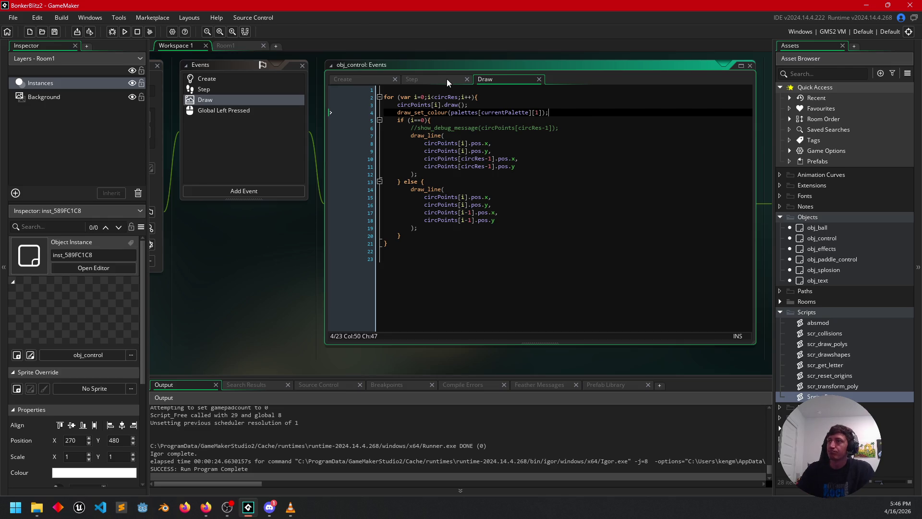
click(374, 81)
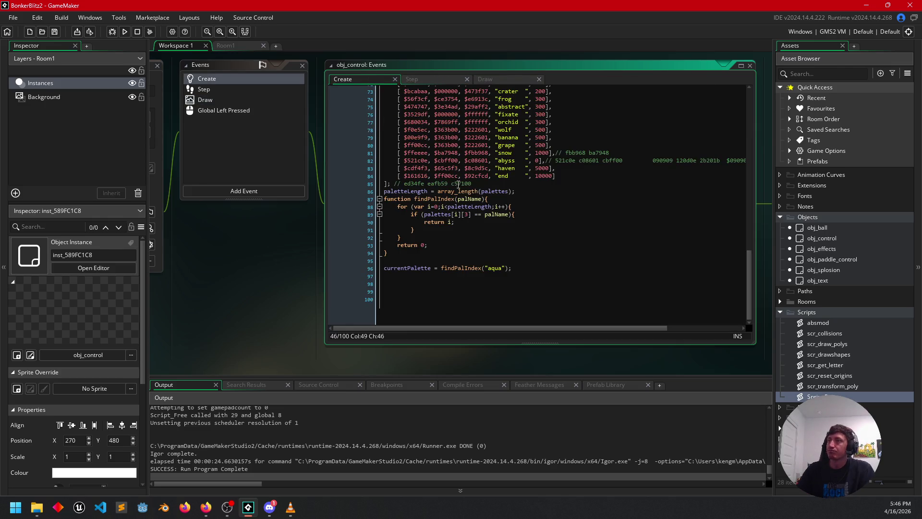
scroll(522, 198, up, 8)
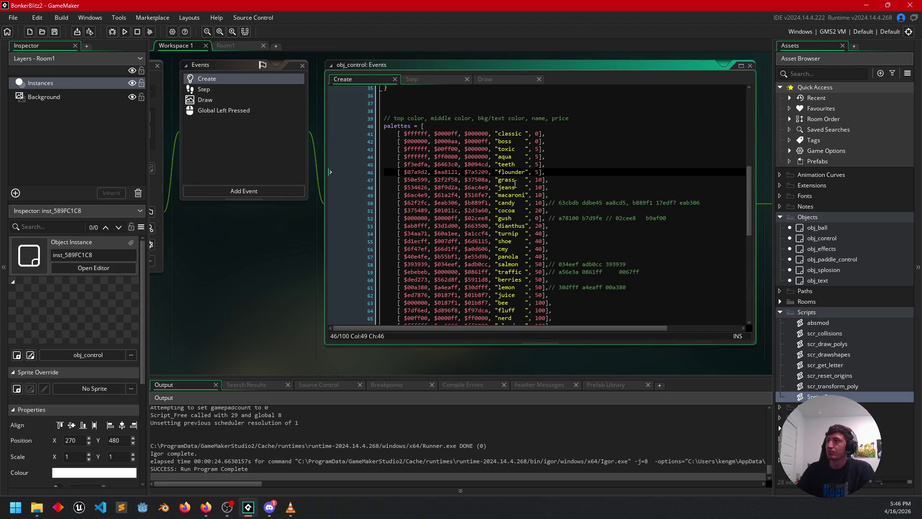
double_click(446, 157)
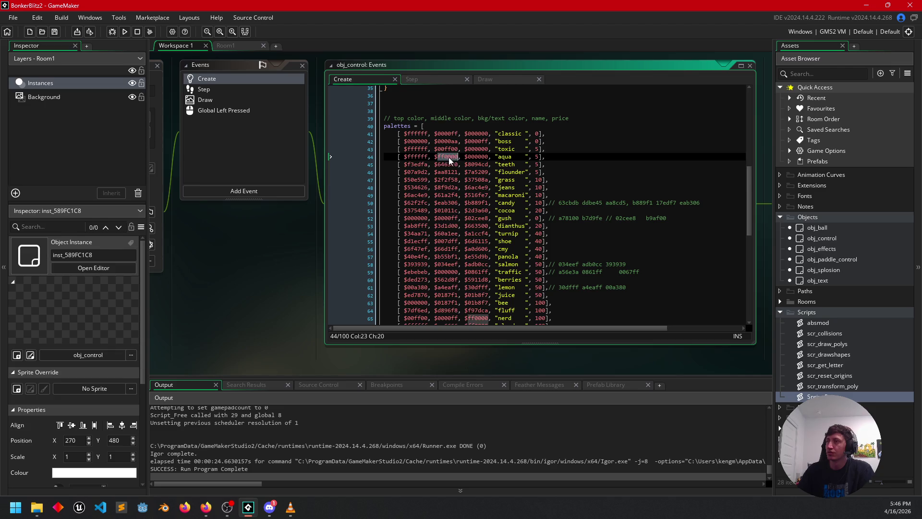
click(514, 158)
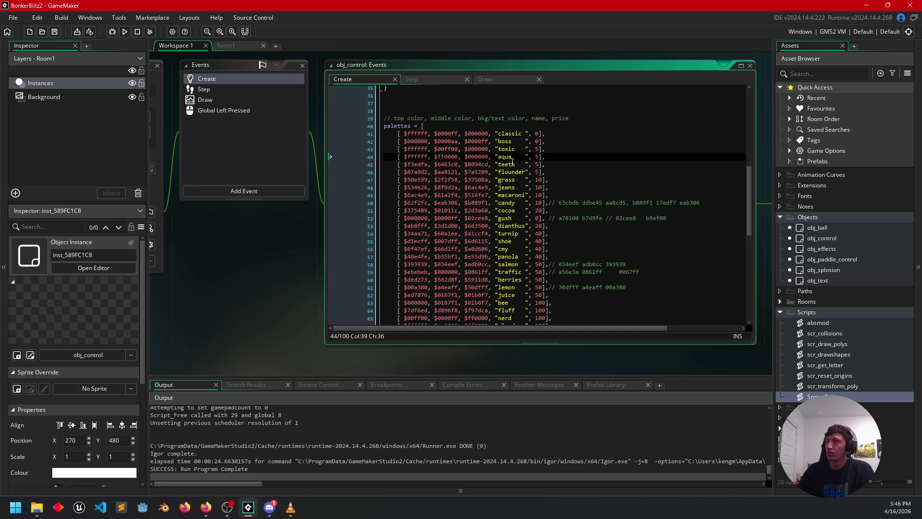
click(435, 79)
click(512, 79)
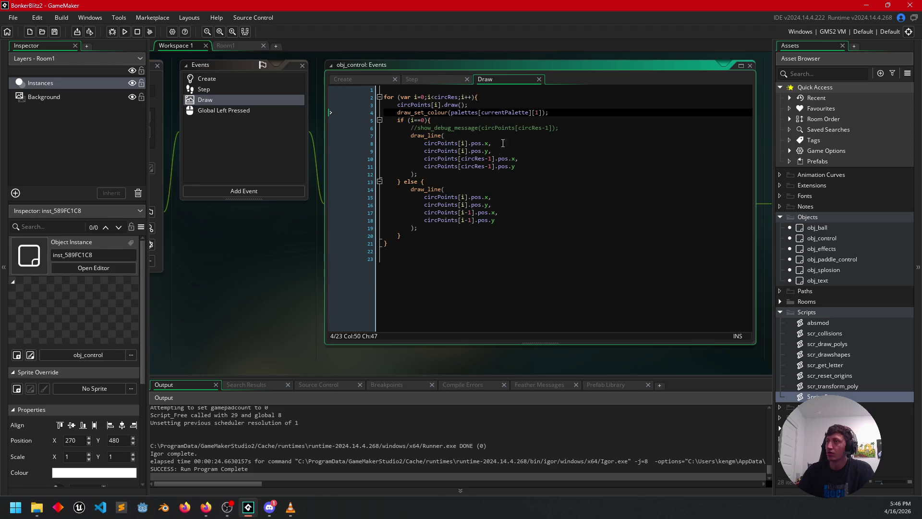
double_click(521, 112)
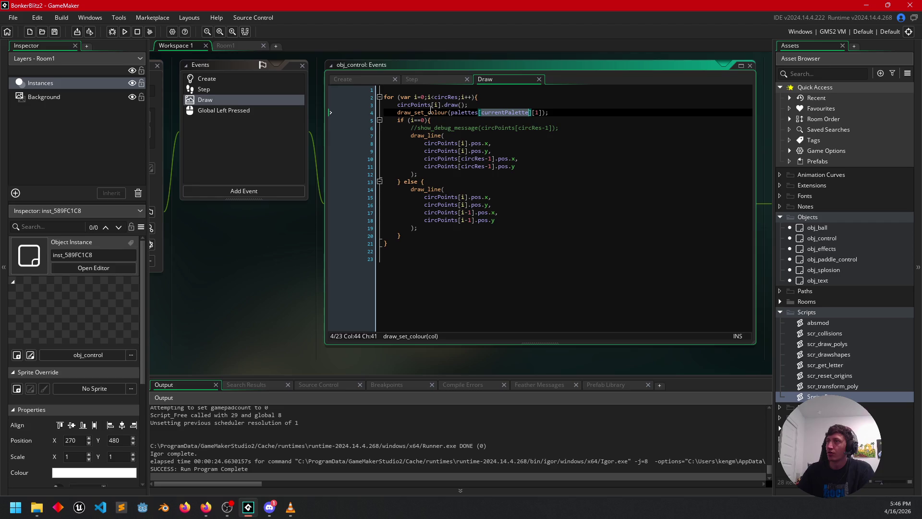
Select findPalIndex in the aqua lookup and review its palette search loop
click(360, 80)
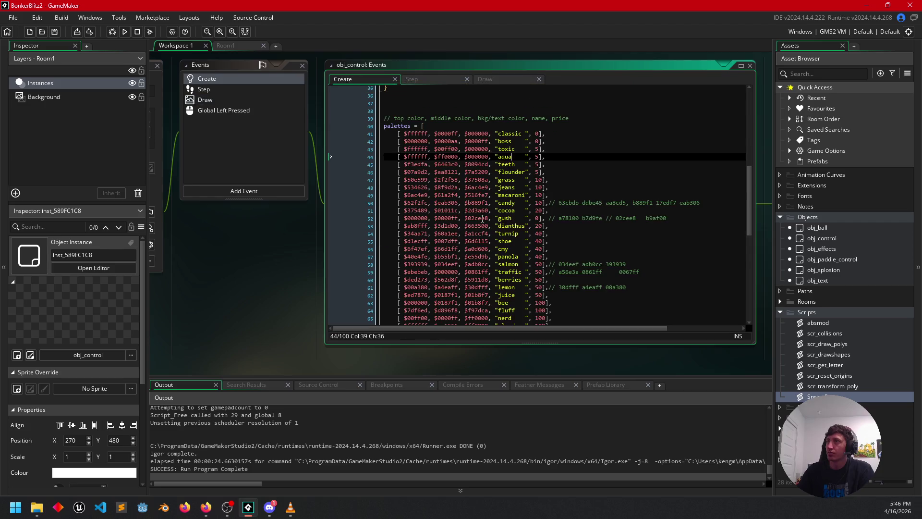
scroll(483, 219, down, 20)
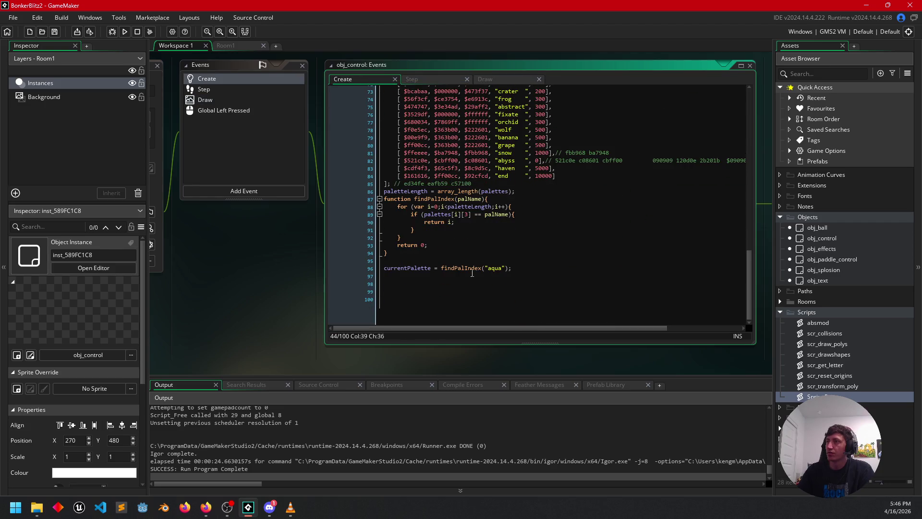
double_click(482, 276)
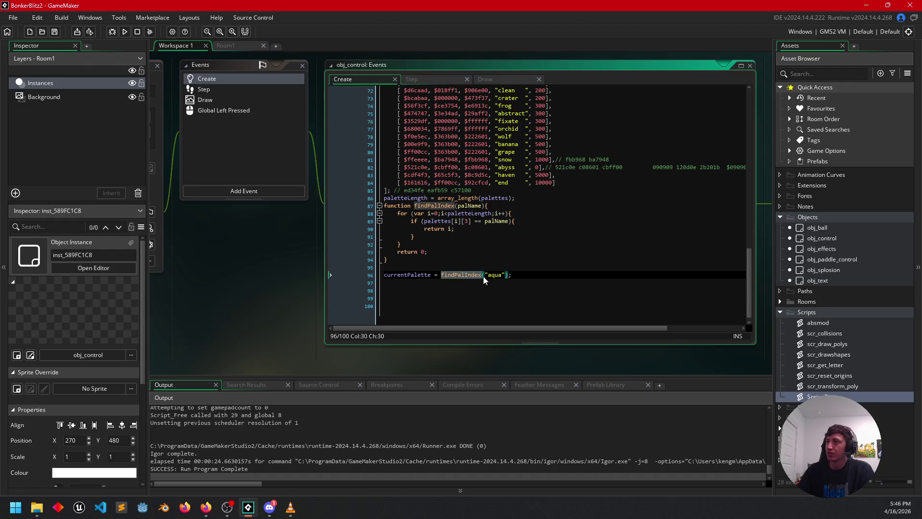
scroll(509, 276, up, 10)
scroll(471, 263, down, 10)
click(467, 221)
scroll(480, 249, up, 3)
Check palName in the comparison, then place the caret before currentPalette in the Draw colour call
click(489, 280)
double_click(489, 280)
scroll(540, 277, up, 4)
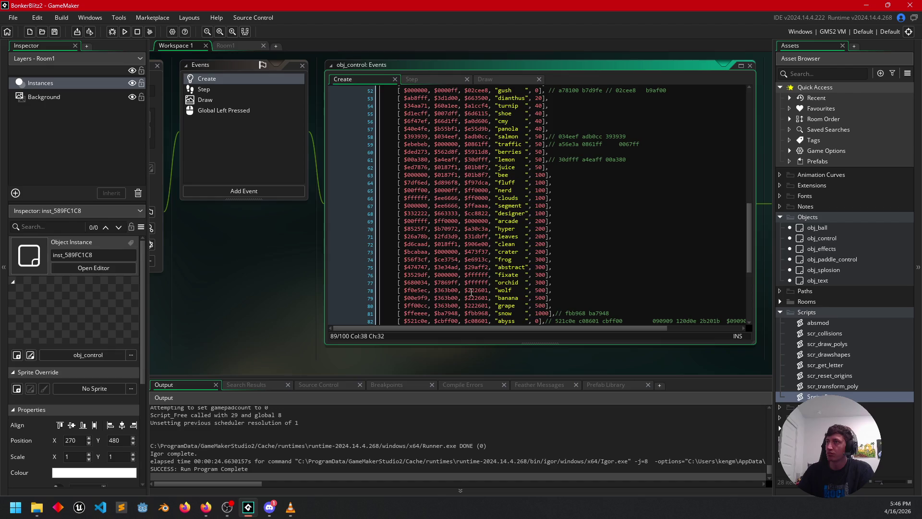
scroll(468, 305, down, 7)
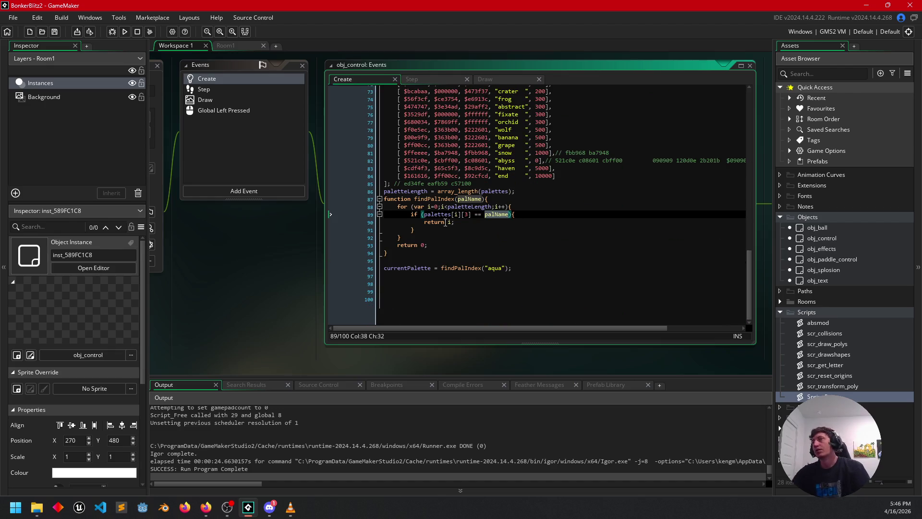
click(525, 266)
scroll(525, 265, up, 1)
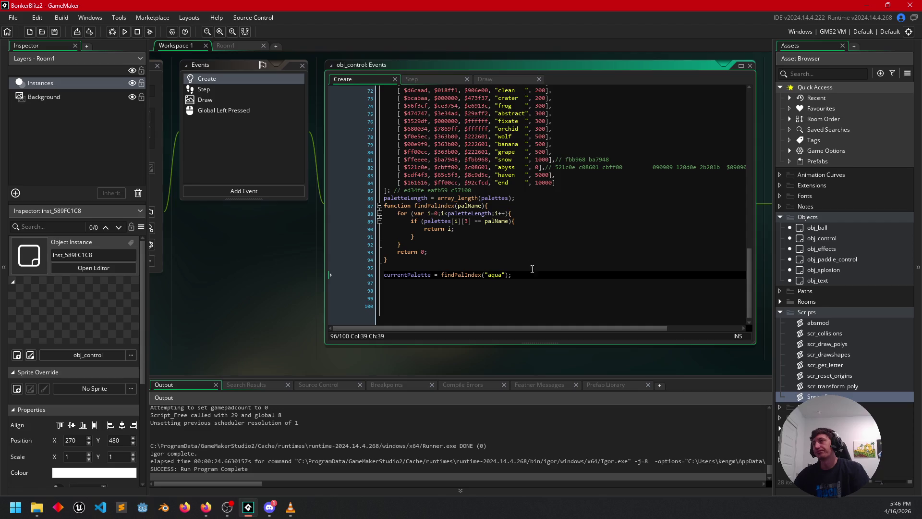
click(428, 76)
click(496, 76)
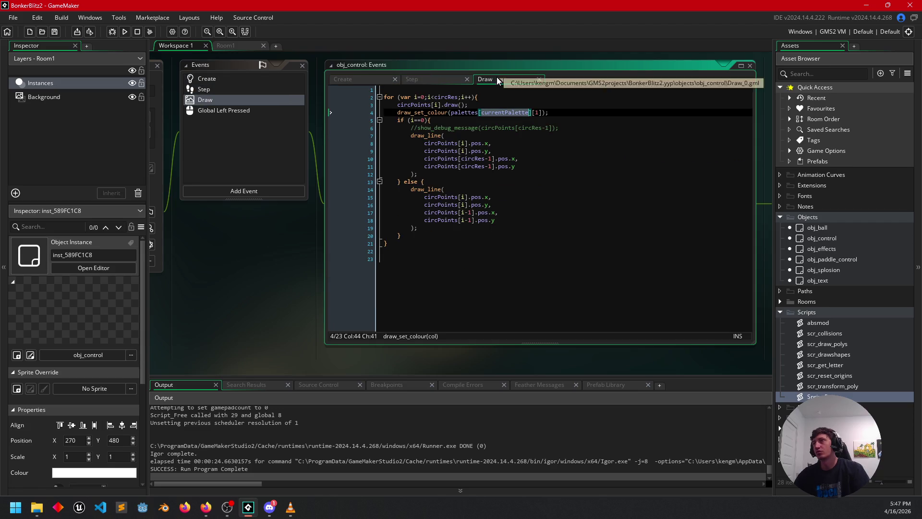
click(481, 114)
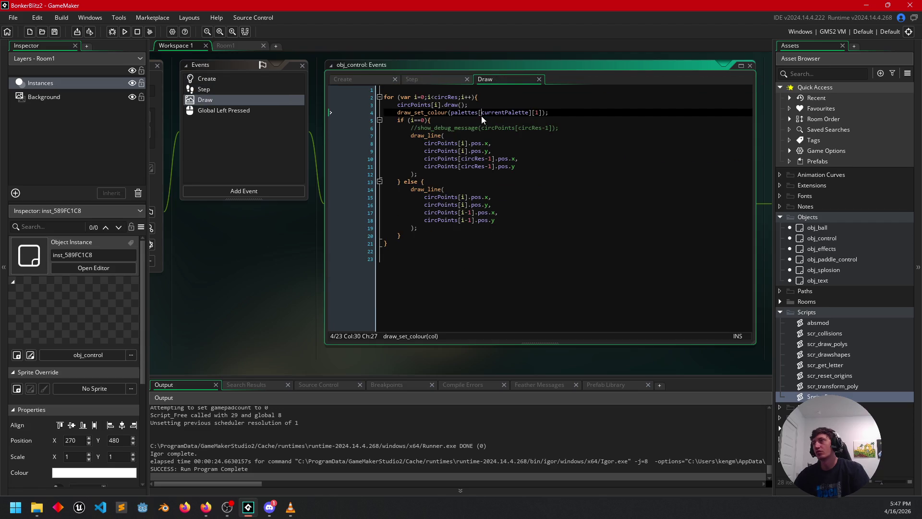
Add show_debug_message(palettes[currentPalette][1]); above draw_set_colour in the Draw event
click(488, 105)
key(Return)
text(show_de)
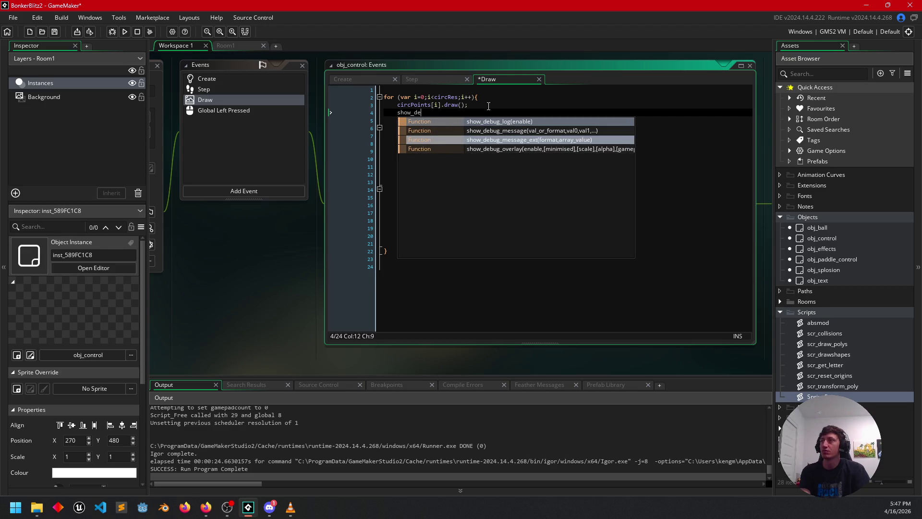
key(Return)
key(BackSpace)
key(BackSpace)
key(BackSpace)
text(m)
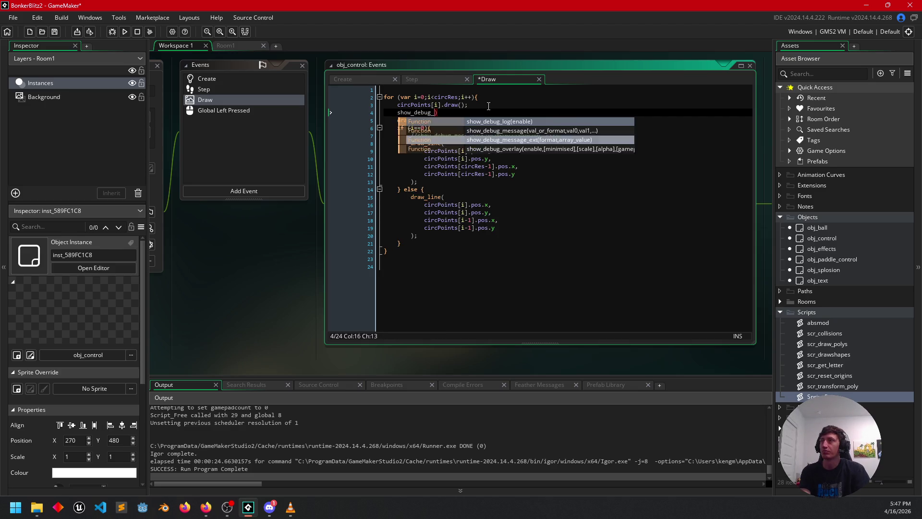
key(Return)
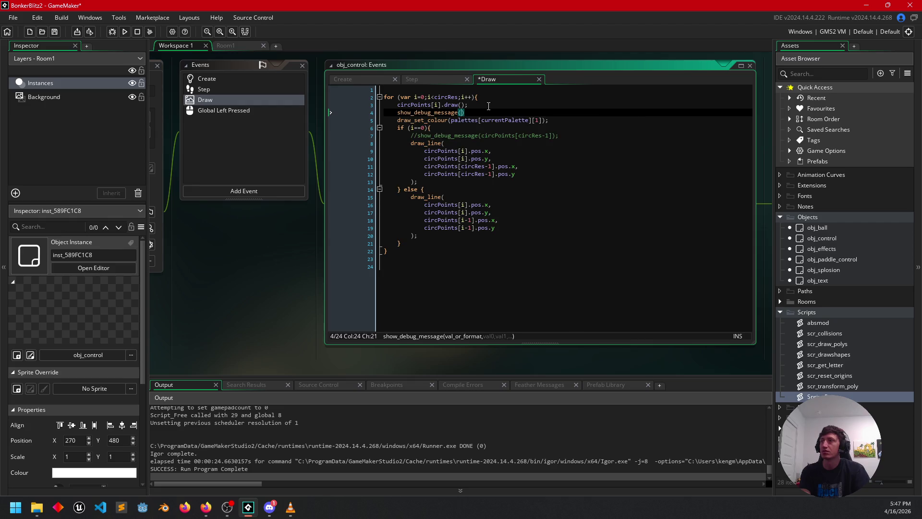
click(543, 120)
drag(543, 120, 451, 120)
key(ctrl+c)
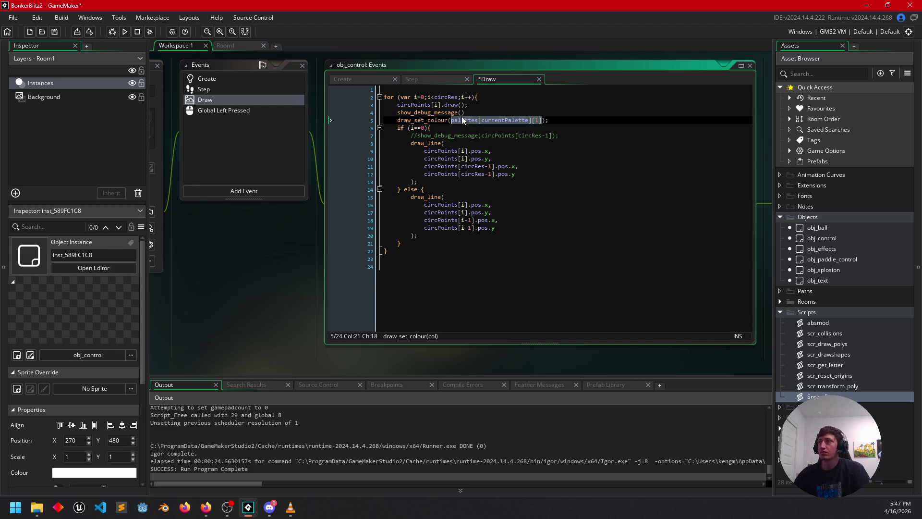
click(462, 112)
key(ctrl+v)
key(End)
text(;)
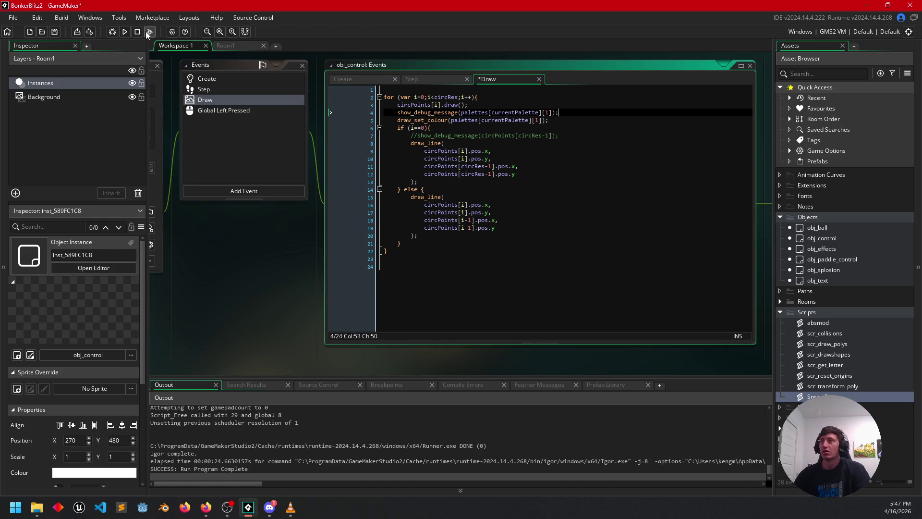
Run the game, close it, and scroll the Output log showing 255 printed repeatedly
click(124, 32)
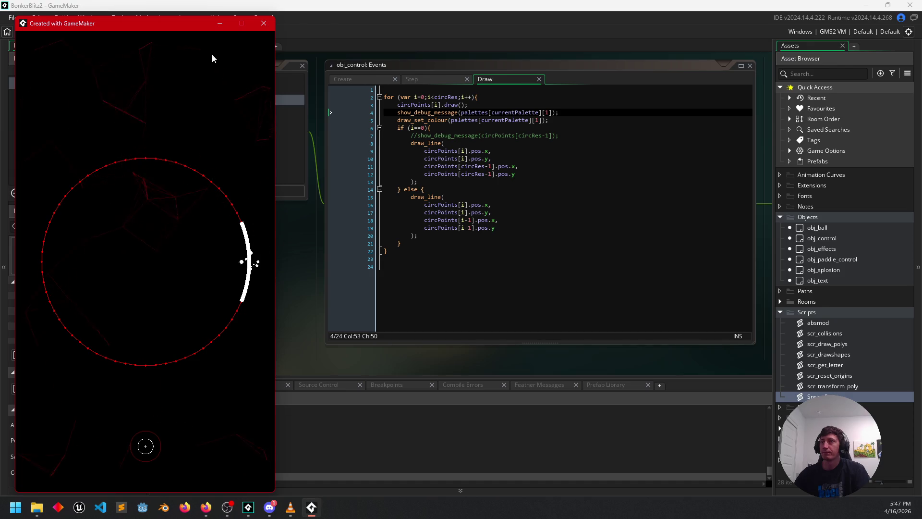
drag(182, 27, 529, 43)
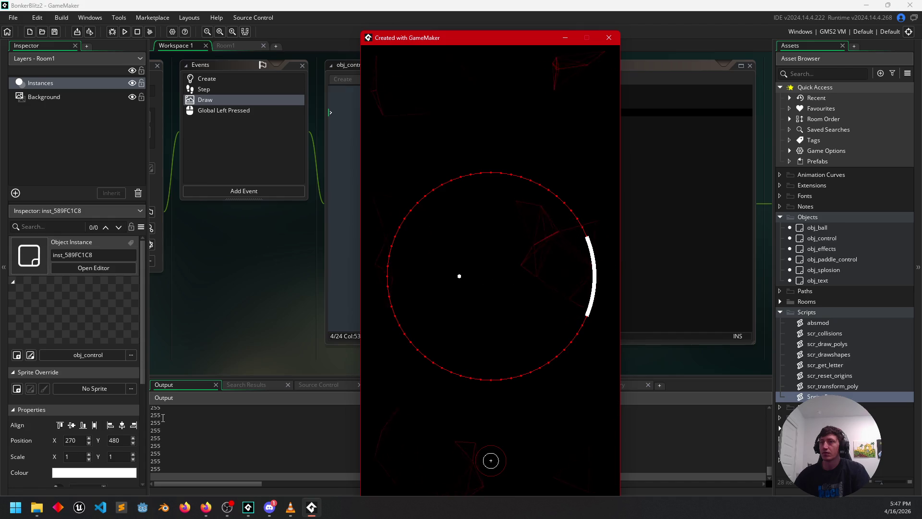
click(608, 38)
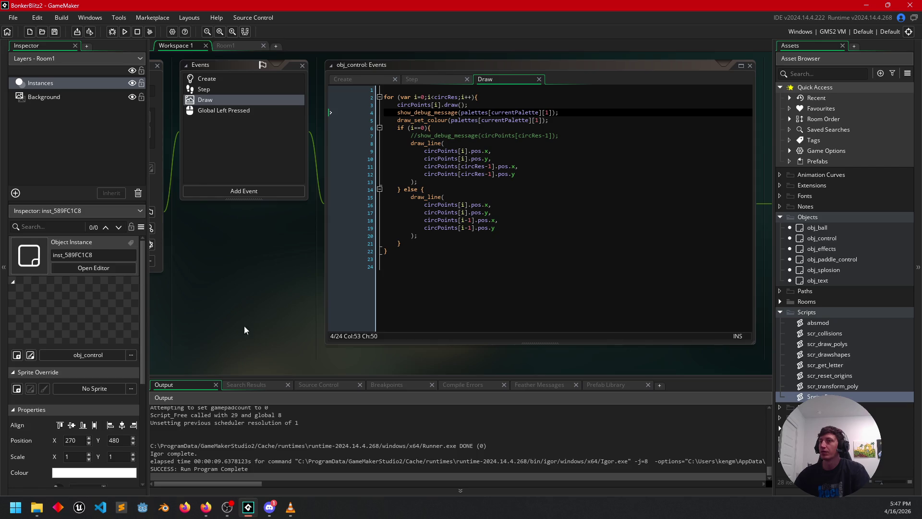
scroll(281, 431, up, 10)
scroll(282, 431, up, 3)
scroll(281, 431, down, 5)
scroll(271, 438, up, 3)
mouse_move(311, 275)
mouse_down()
mouse_move(295, 314)
mouse_move(336, 291)
mouse_up()
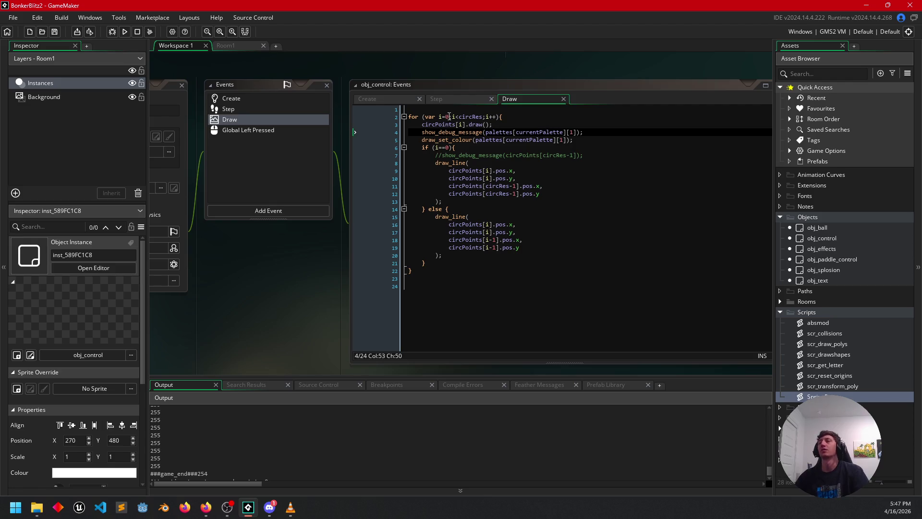
Check the aqua palette's colour values in the Create code
click(383, 99)
scroll(484, 165, up, 10)
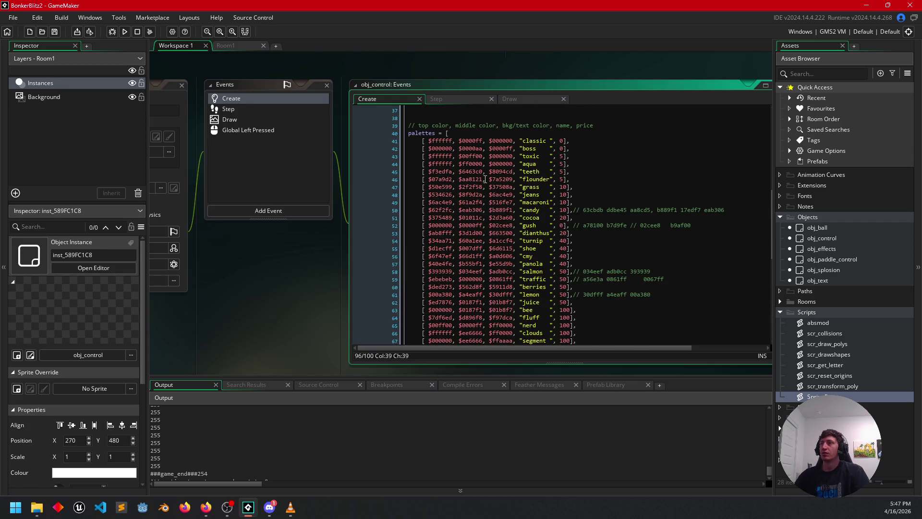
click(462, 163)
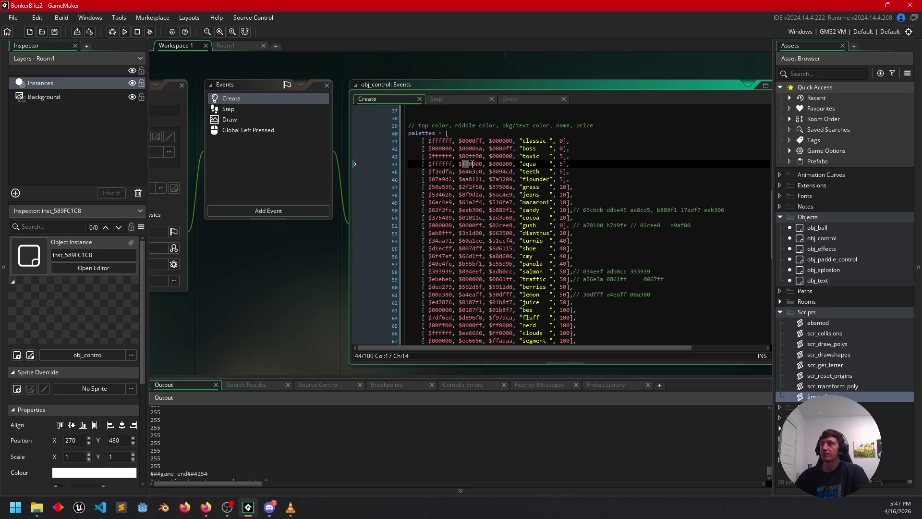
click(467, 164)
Comment out the debug argument, log the literal $ffff00 instead, and start a test run with F5
click(515, 100)
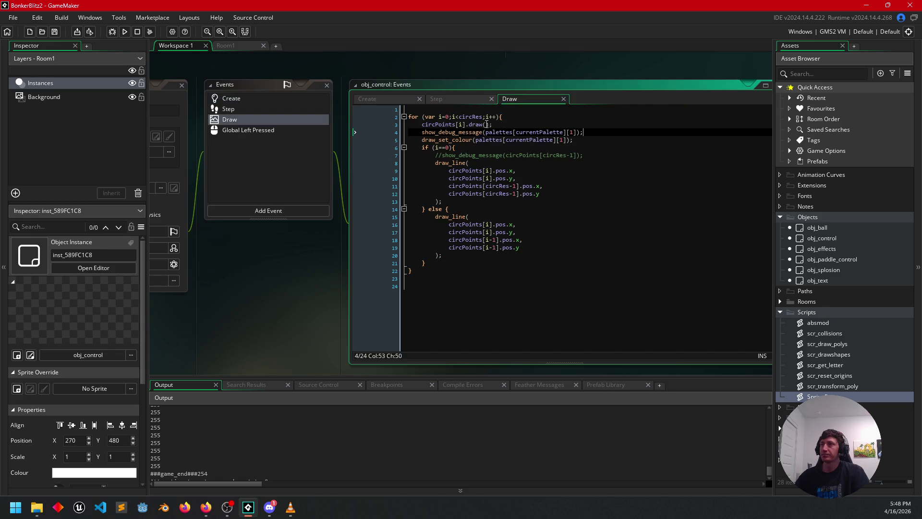
click(498, 128)
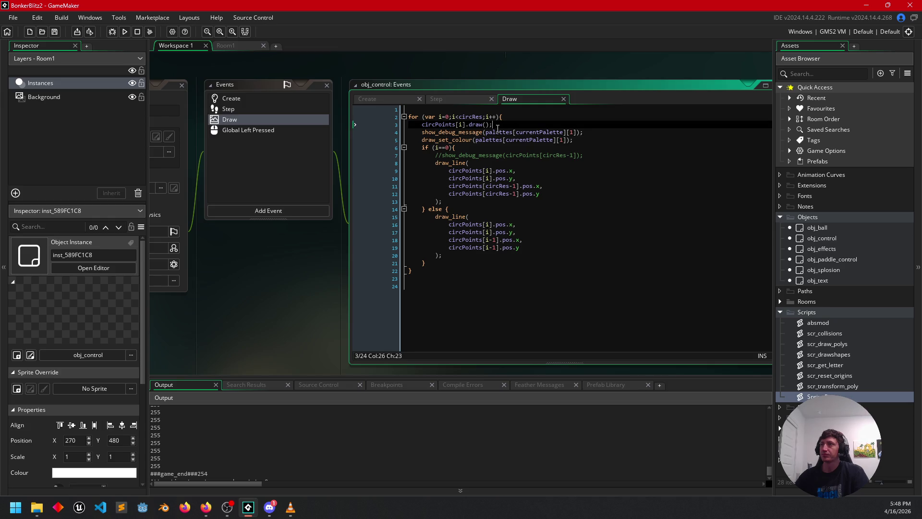
click(485, 132)
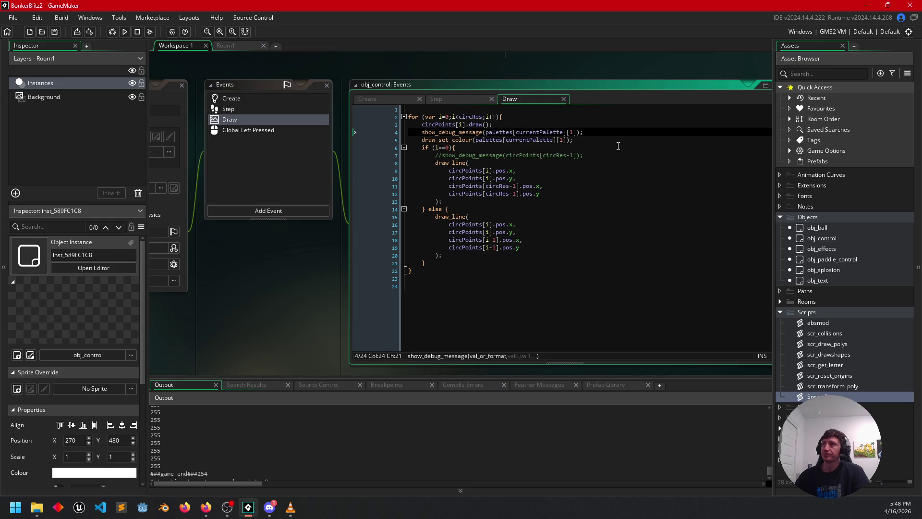
text(//)
key(Left)
key(Left)
text();)
key(Left)
key(Left)
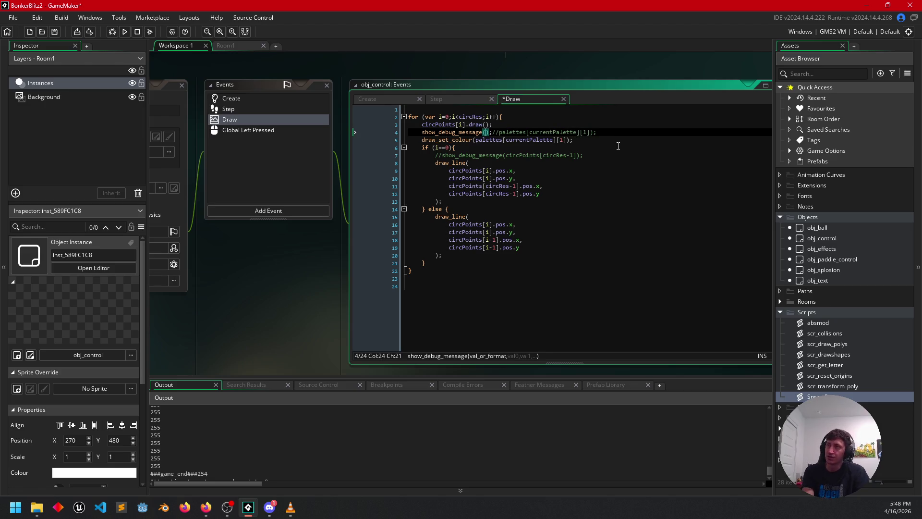
text(%)
text(ff)
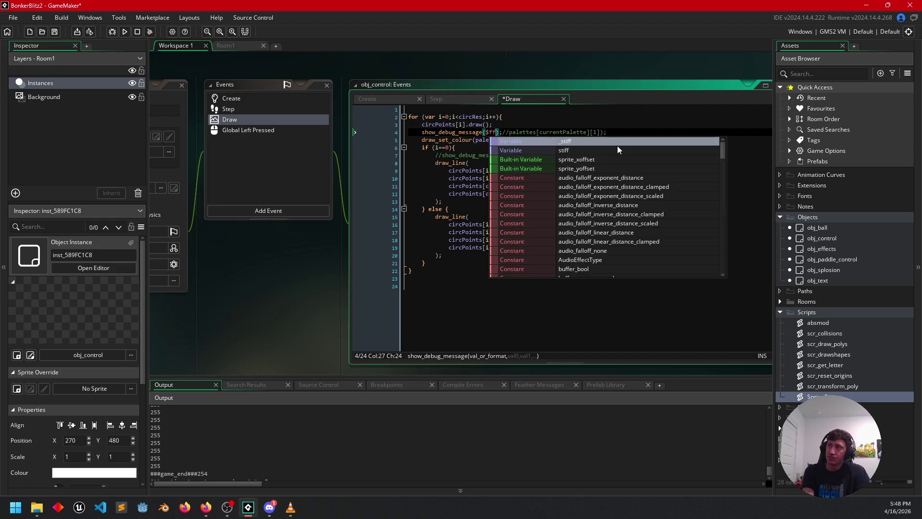
text(ff00)
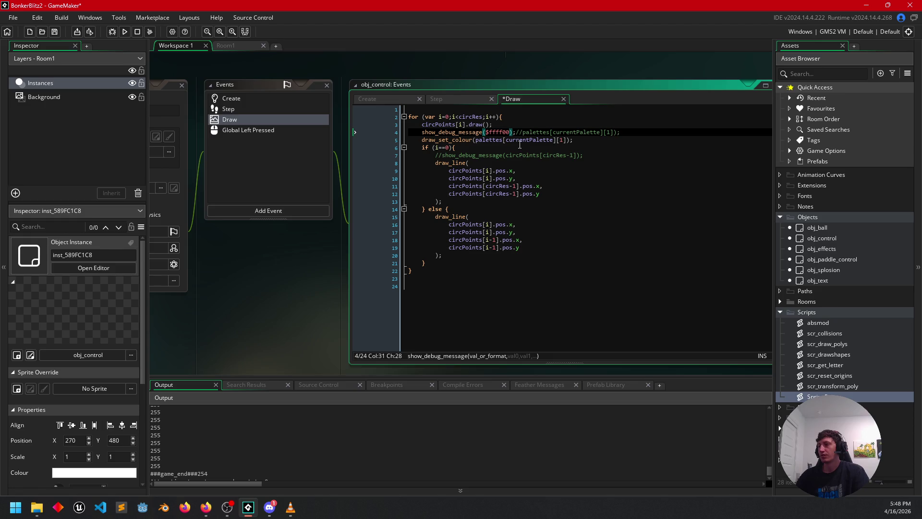
key(F5)
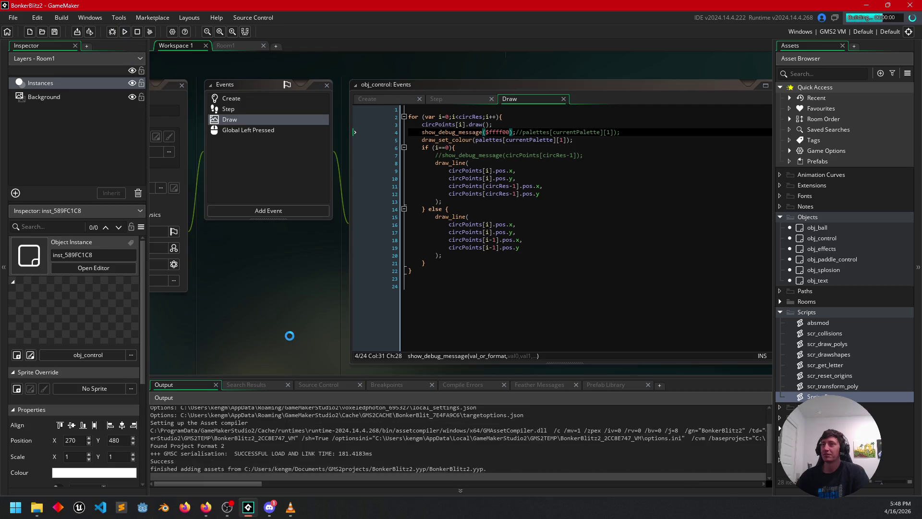
Close the running game and check that Output logs 16776960 for the $ffff00 colour
mouse_move(147, 25)
mouse_down()
mouse_move(224, 37)
mouse_move(437, 43)
mouse_up()
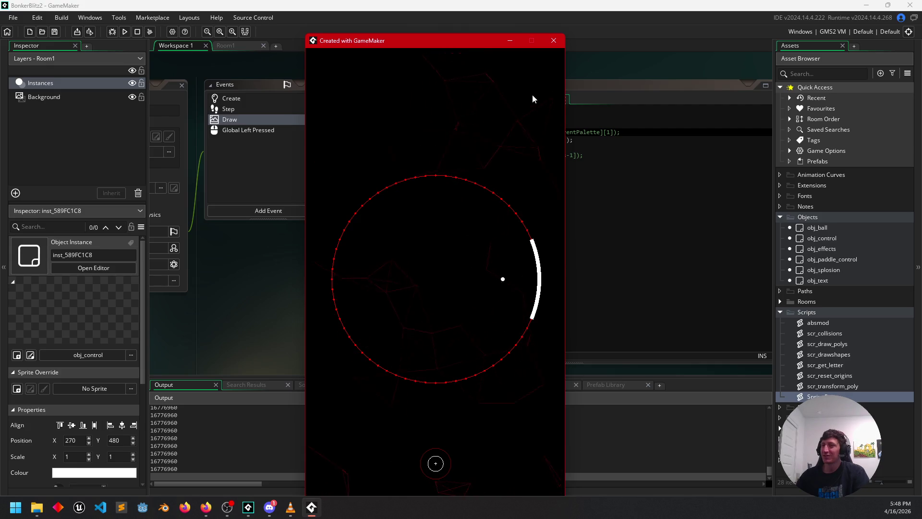
click(554, 41)
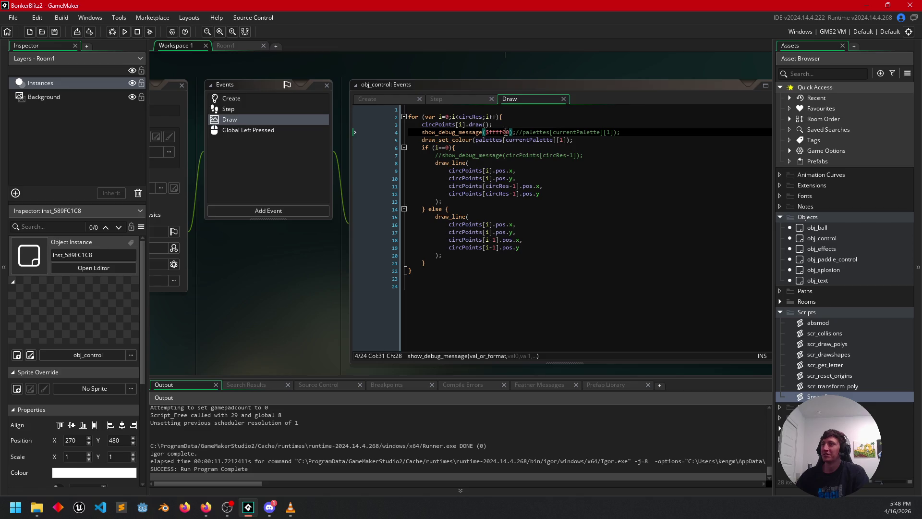
scroll(230, 478, up, 5)
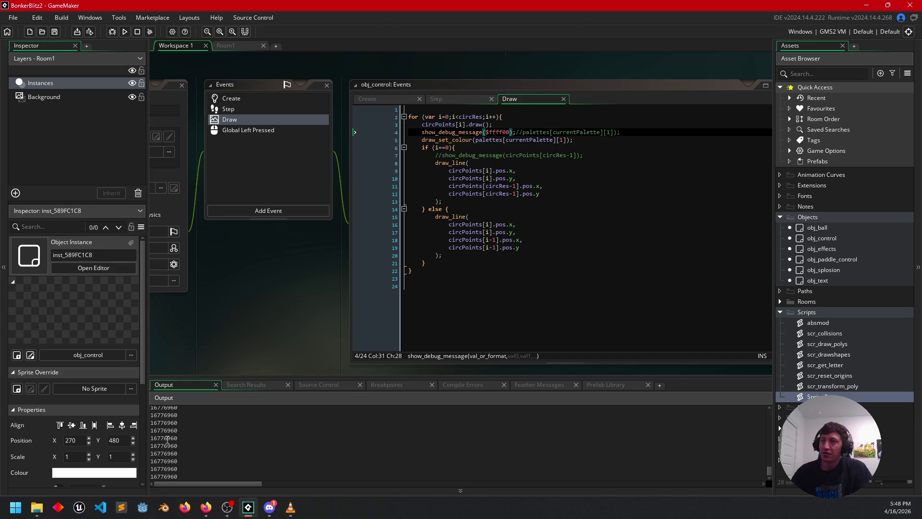
mouse_move(166, 438)
mouse_down()
mouse_move(145, 439)
mouse_move(168, 438)
mouse_move(153, 435)
mouse_up()
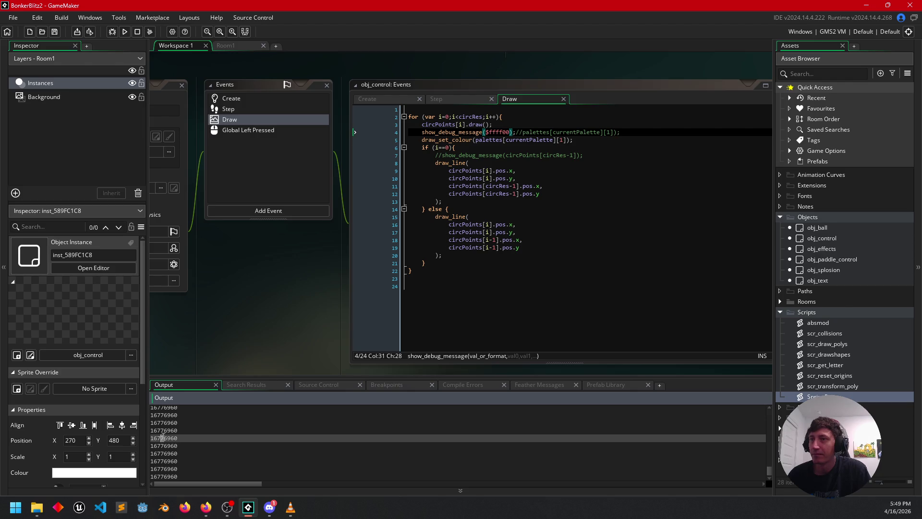
drag(166, 438, 160, 437)
click(169, 437)
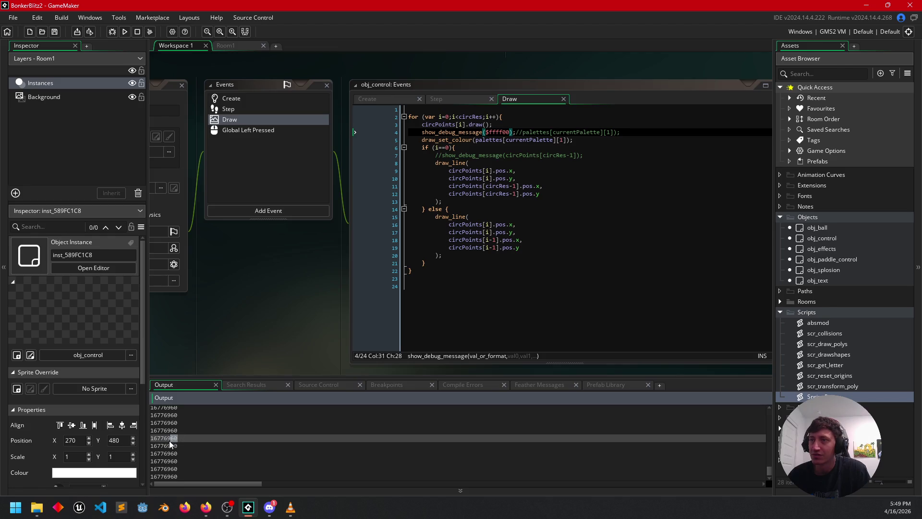
drag(171, 438, 161, 439)
click(162, 439)
drag(161, 439, 172, 440)
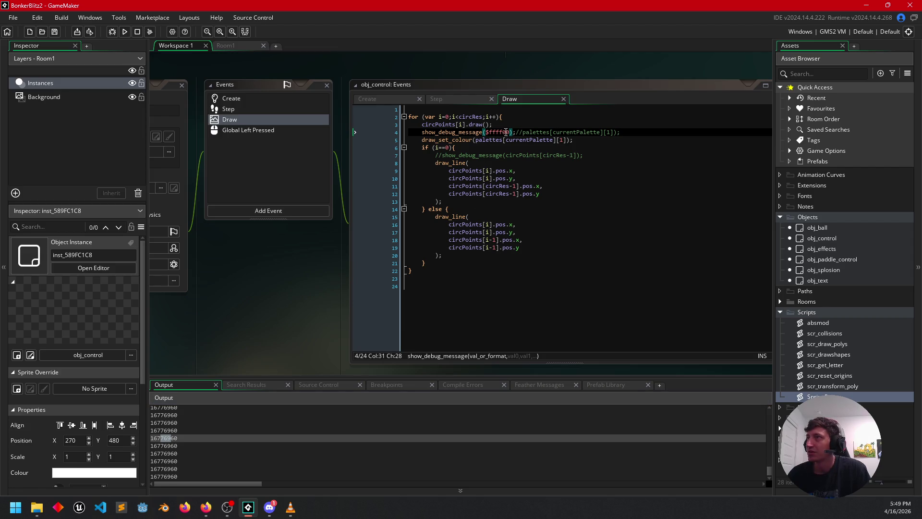
Change the line 4 debug colour from $ffff00 to $00ff00 and run the game again
click(496, 132)
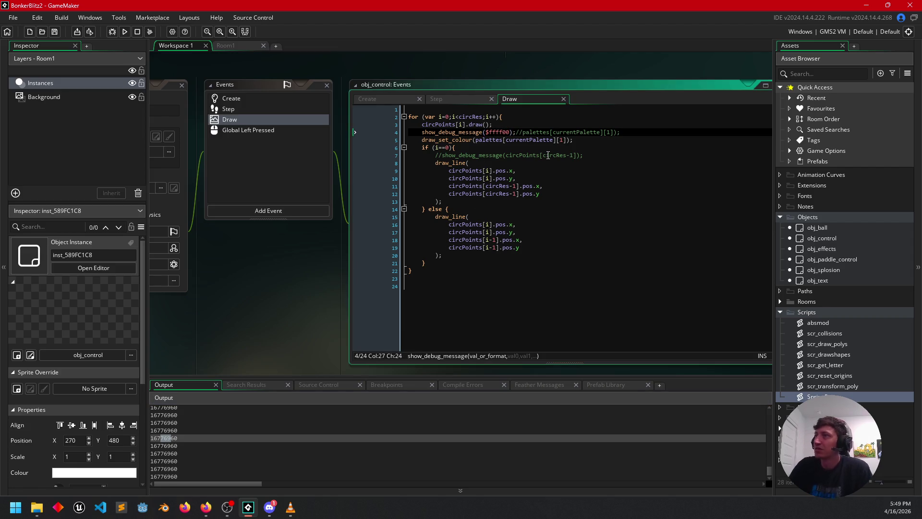
key(BackSpace)
key(BackSpace)
text(00)
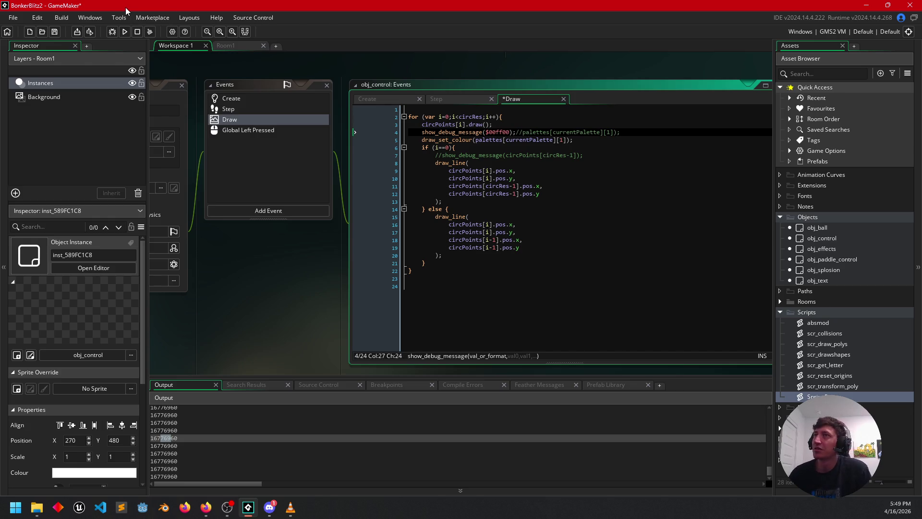
click(124, 32)
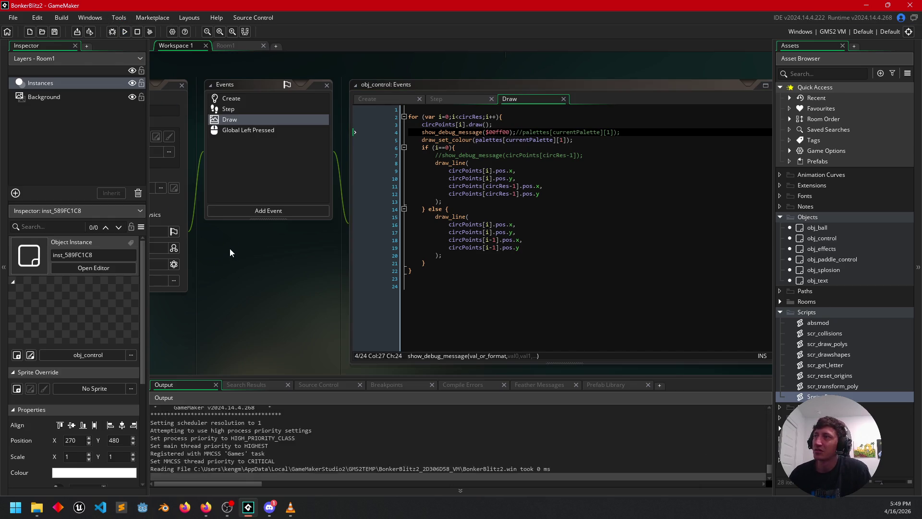
drag(130, 28, 397, 27)
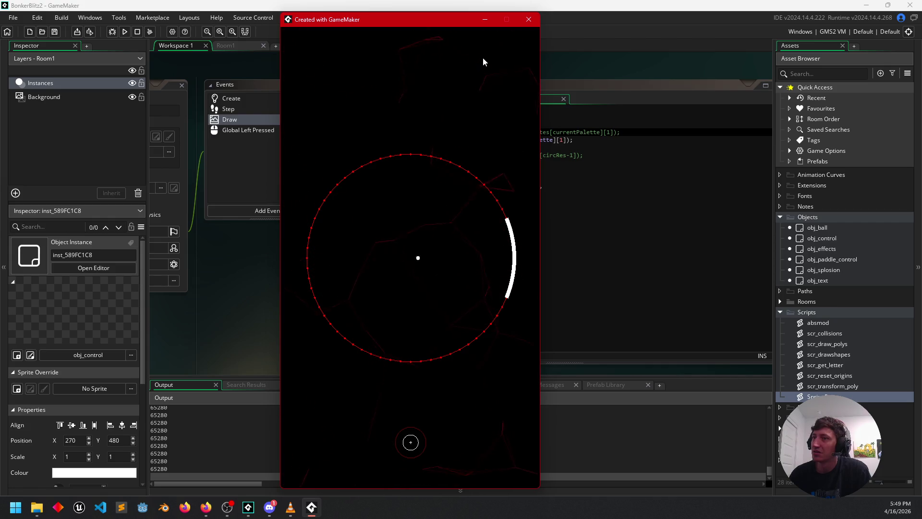
click(528, 19)
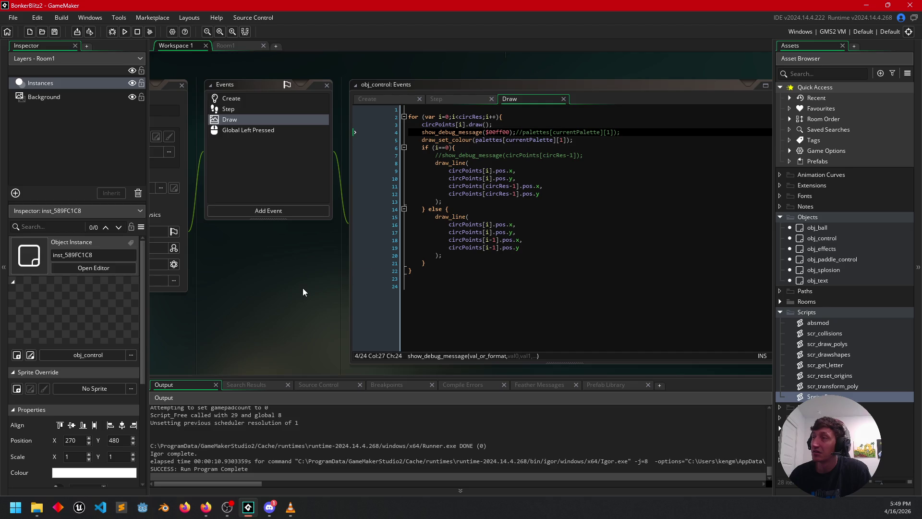
drag(297, 277, 281, 265)
double_click(482, 119)
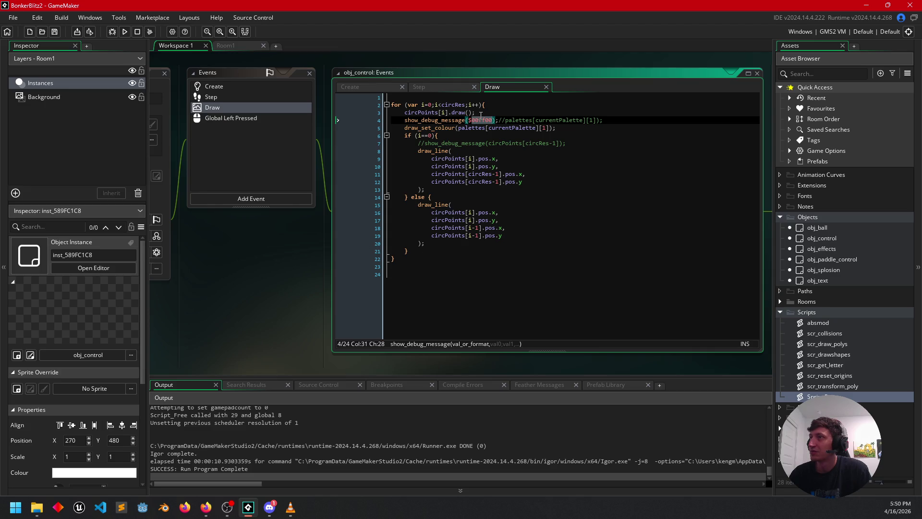
click(480, 121)
click(474, 120)
mouse_move(206, 507)
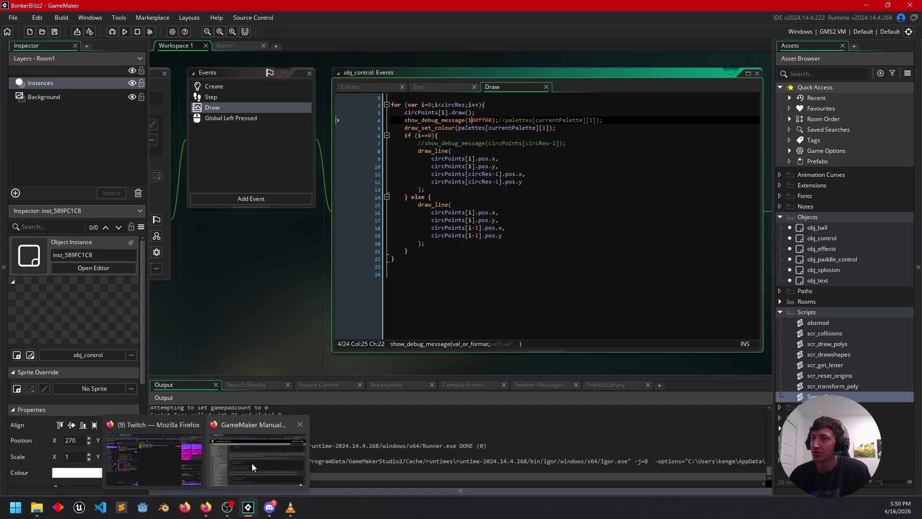
Bring up the GameMaker Manual and read the colour examples, like c_orange, on the Accessors page
click(249, 465)
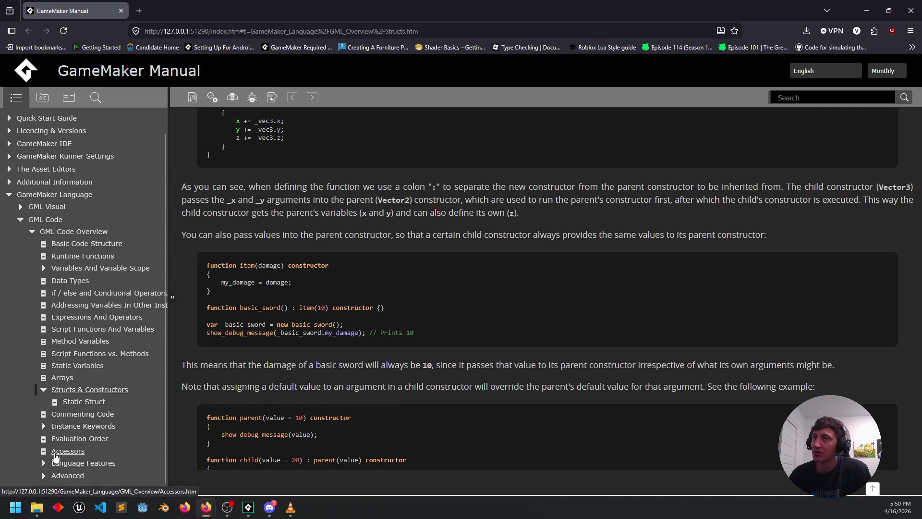
click(62, 451)
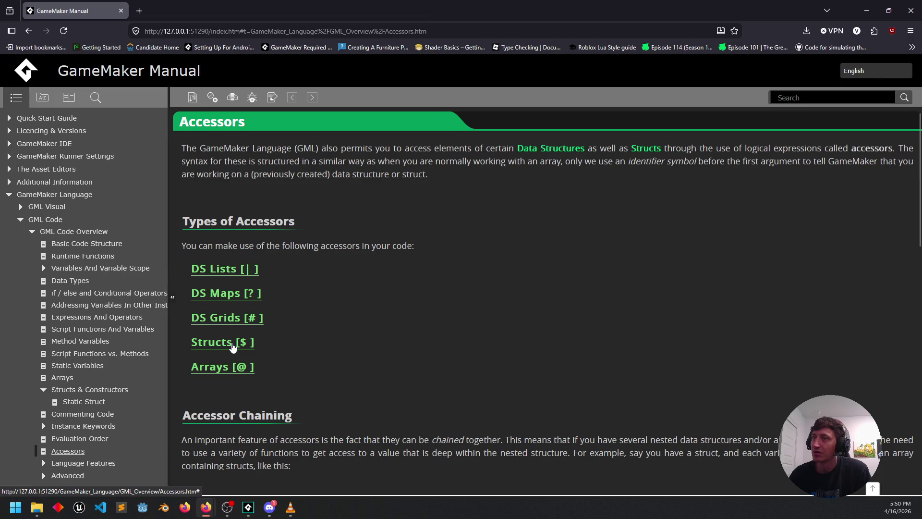
scroll(312, 345, down, 5)
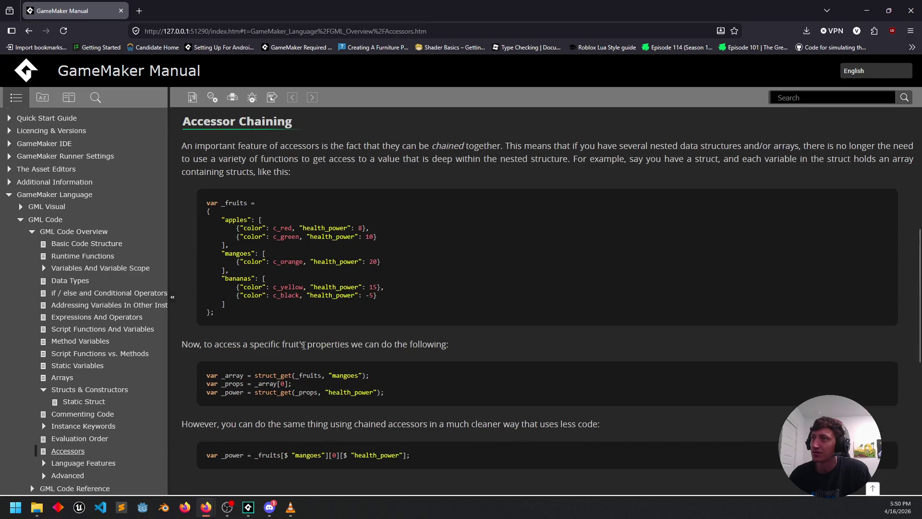
double_click(288, 261)
scroll(182, 283, up, 2)
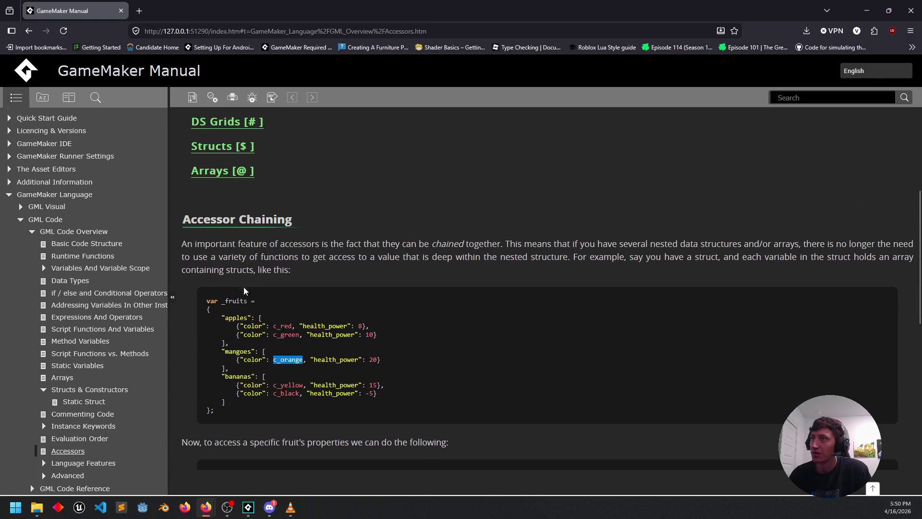
scroll(219, 315, down, 6)
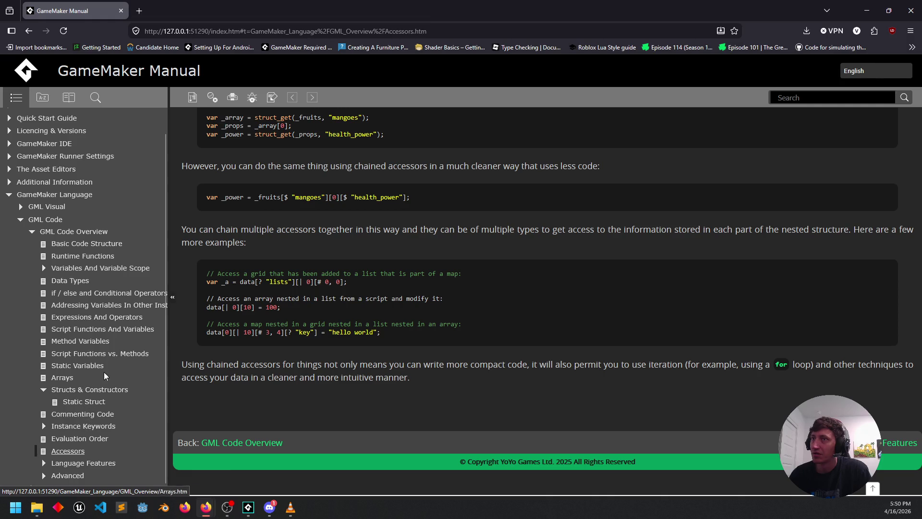
Search the manual for 'colors' and scan through the results
click(96, 98)
text(colors)
key(Return)
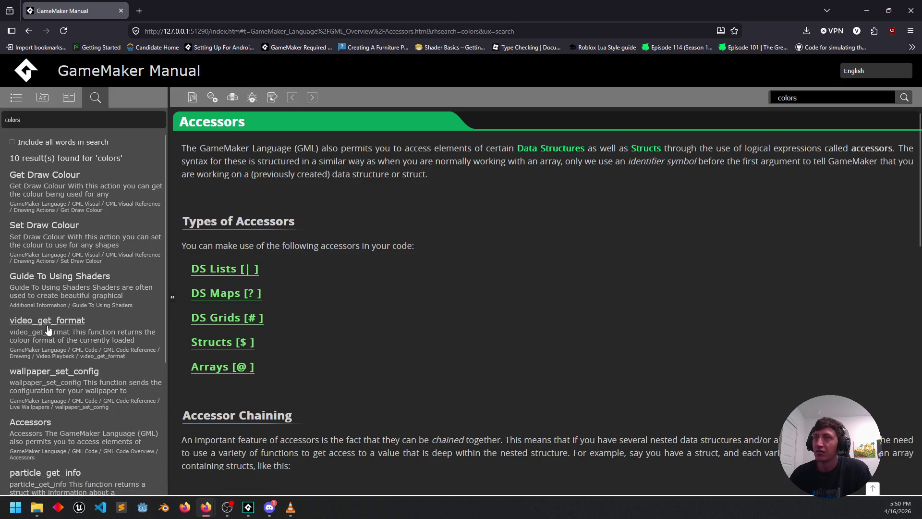
scroll(46, 340, down, 2)
scroll(46, 340, down, 4)
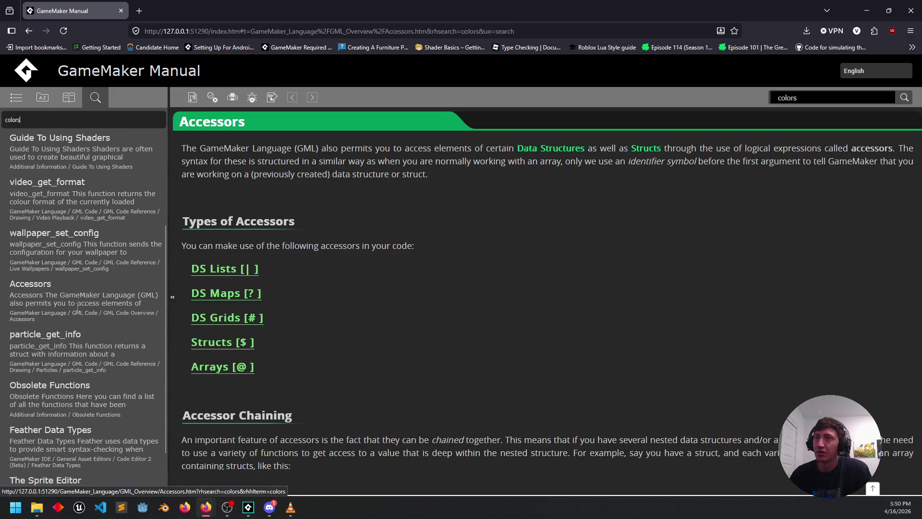
scroll(58, 414, down, 2)
scroll(50, 328, up, 3)
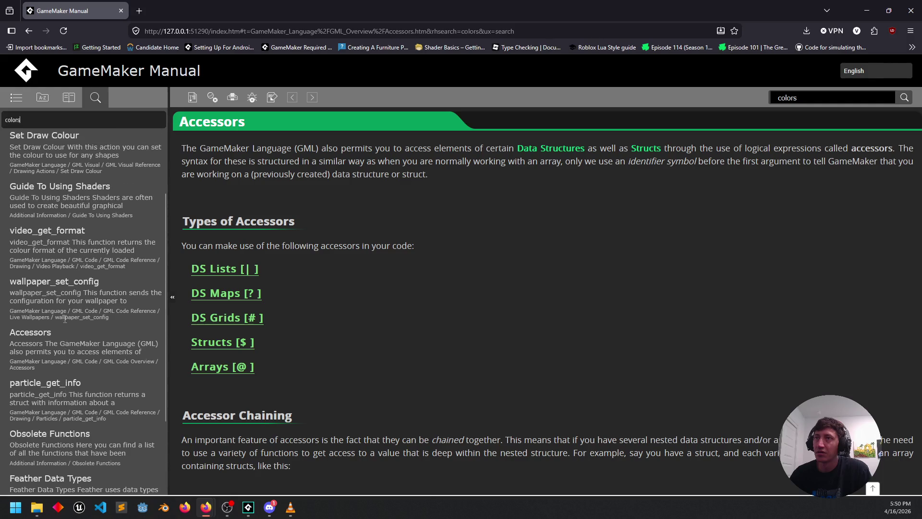
scroll(50, 328, up, 1)
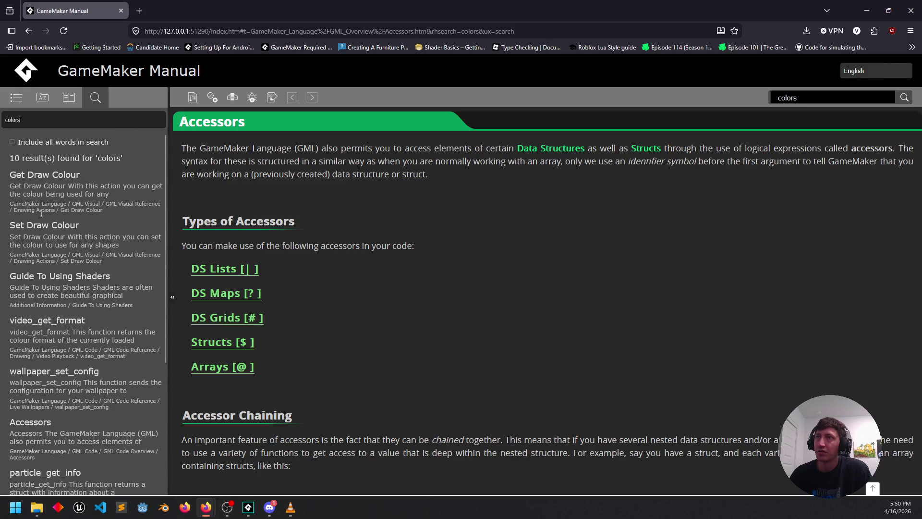
Open the Set Draw Colour reference page and read through it
click(62, 225)
scroll(346, 306, down, 2)
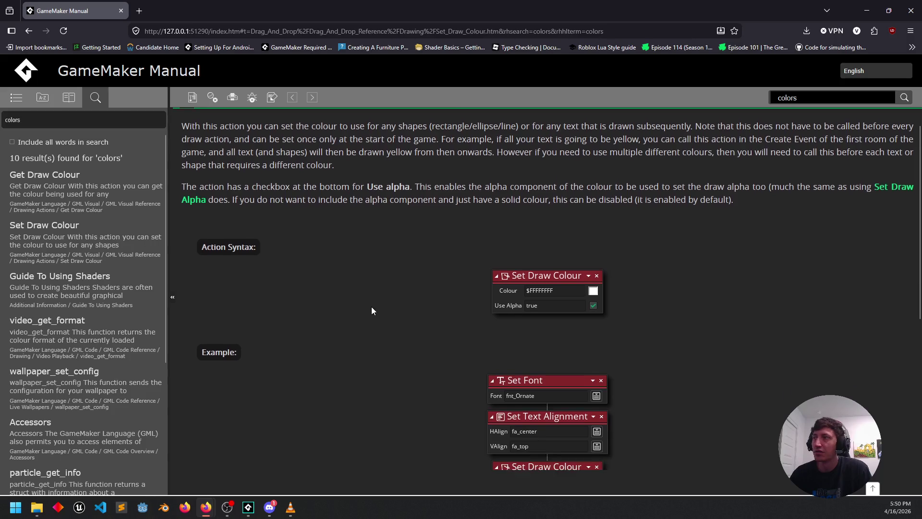
scroll(354, 325, down, 2)
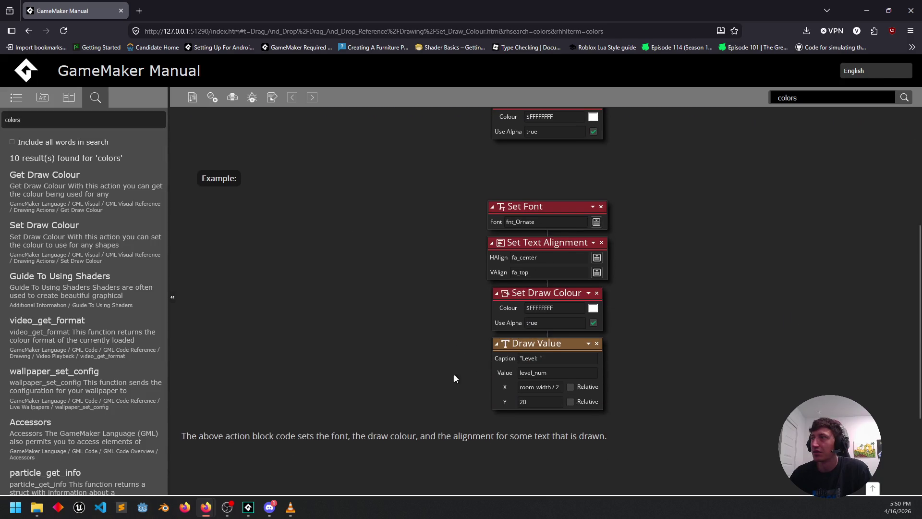
scroll(234, 337, down, 2)
scroll(345, 388, up, 5)
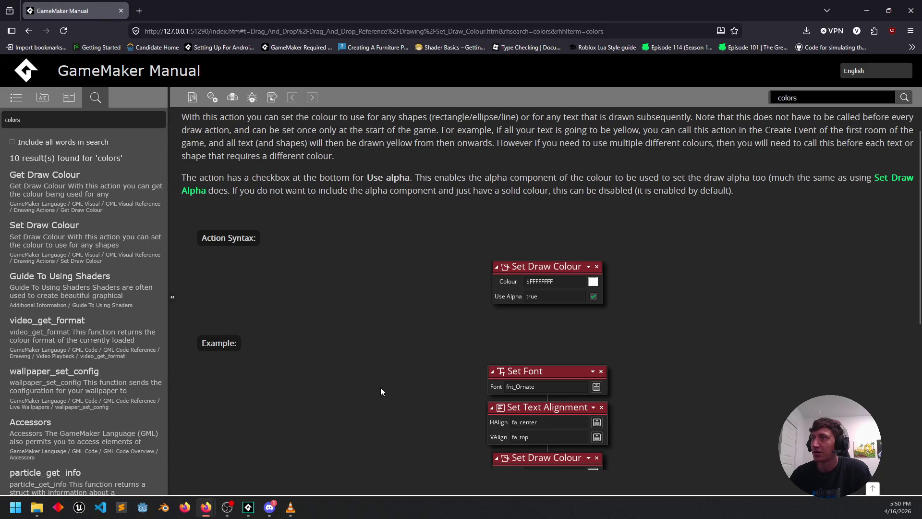
scroll(380, 391, up, 1)
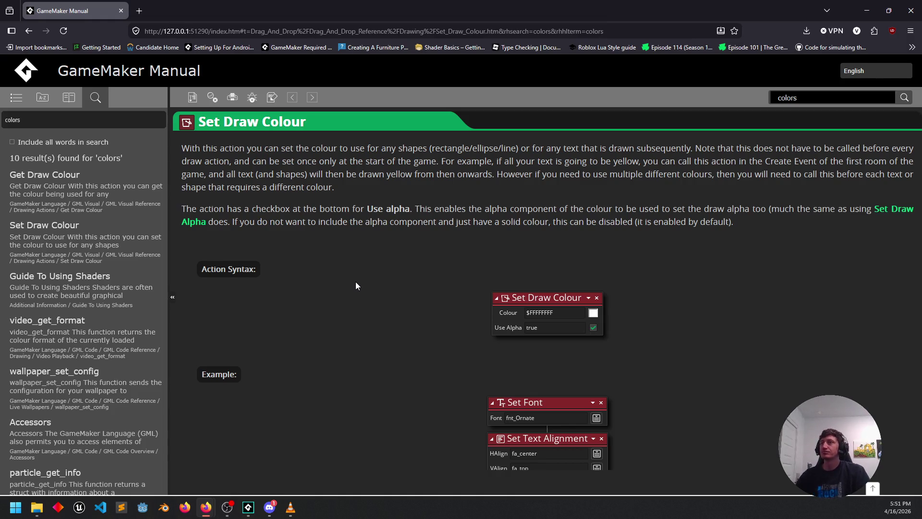
scroll(462, 305, down, 4)
scroll(462, 305, down, 2)
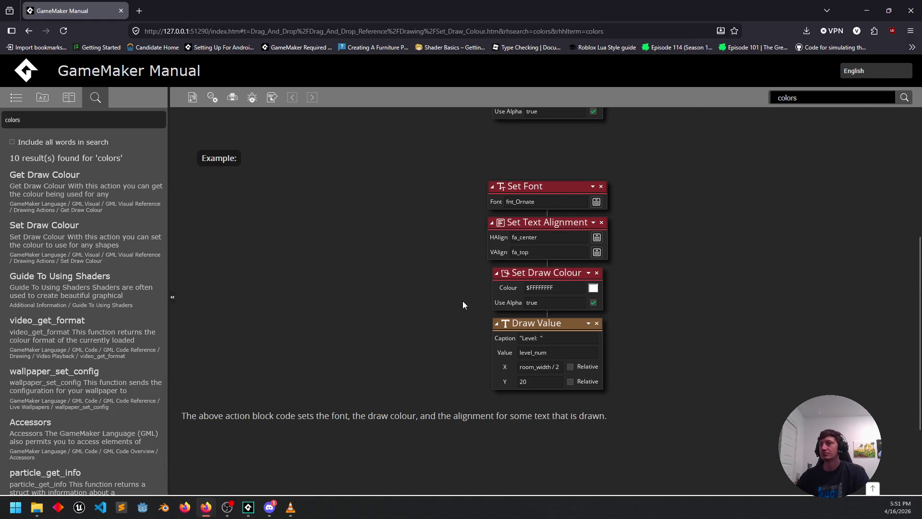
Search the web for 'gamemaker $ color' and open the Basic Colors - GM Shaders result in a new tab
click(142, 14)
text(gamek)
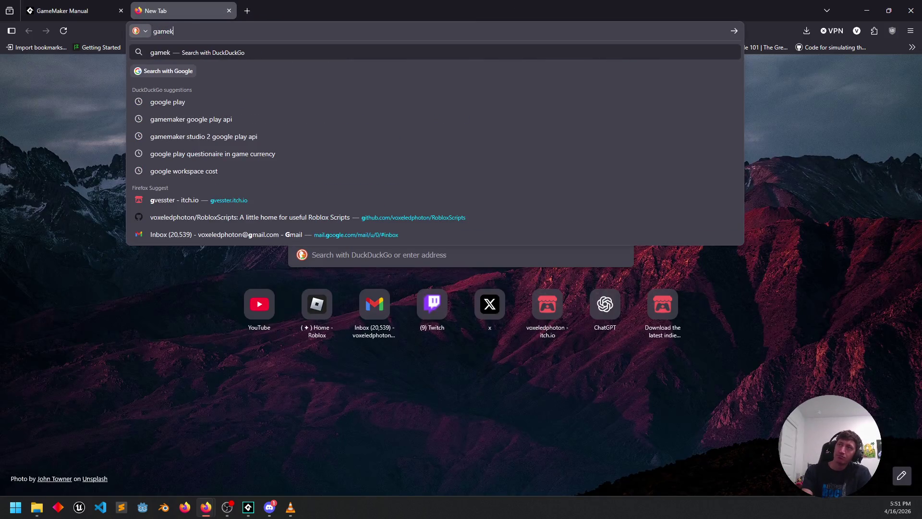
key(BackSpace)
text(maker draw )
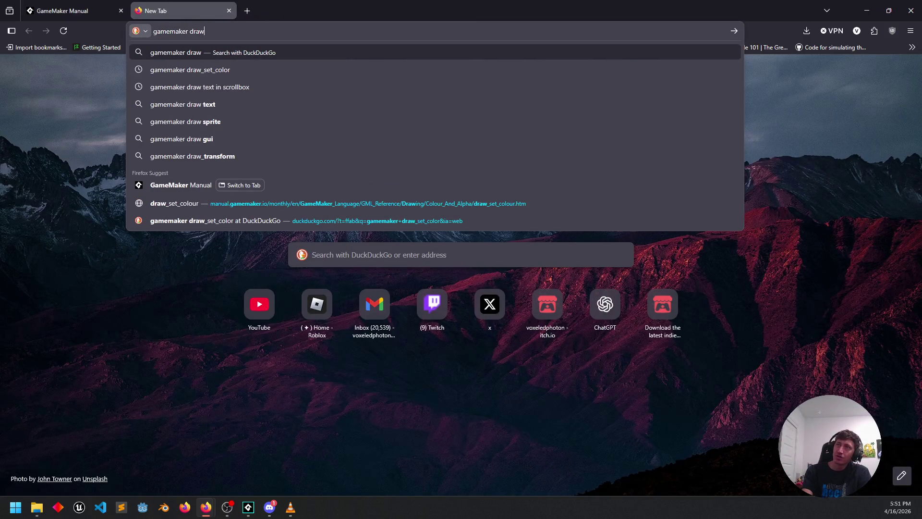
text(se)
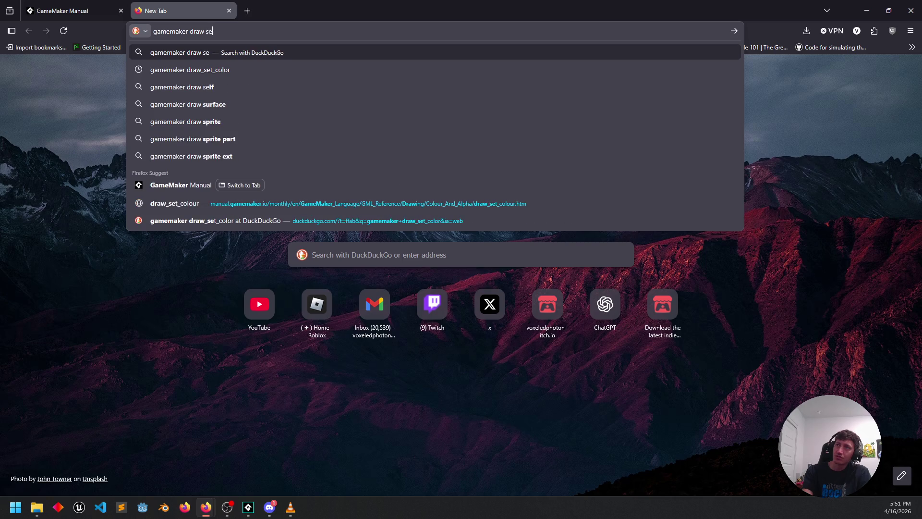
key(BackSpace)
key(BackSpace)
key(BackSpace)
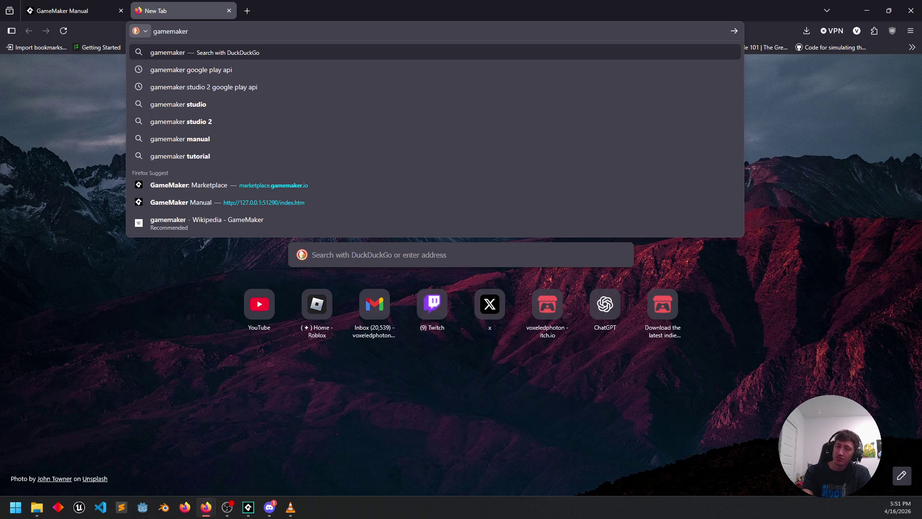
text( $ color)
key(Return)
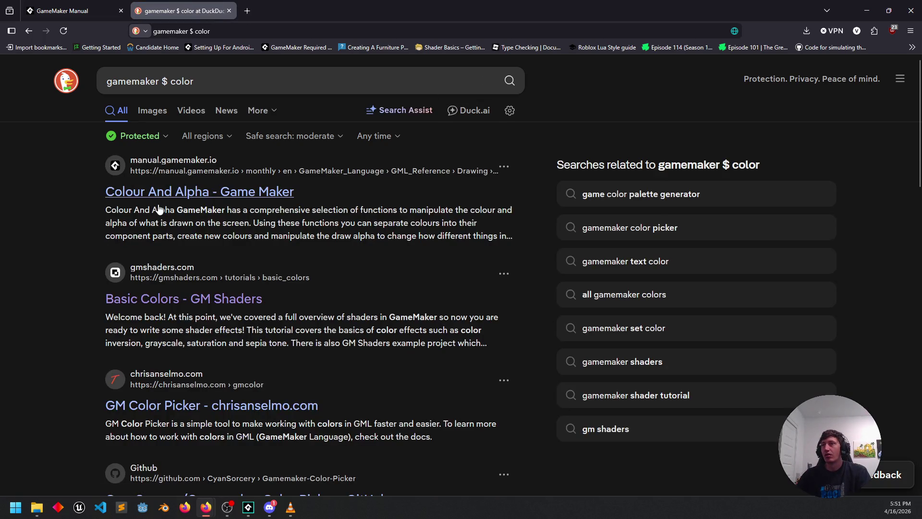
middle_click(170, 301)
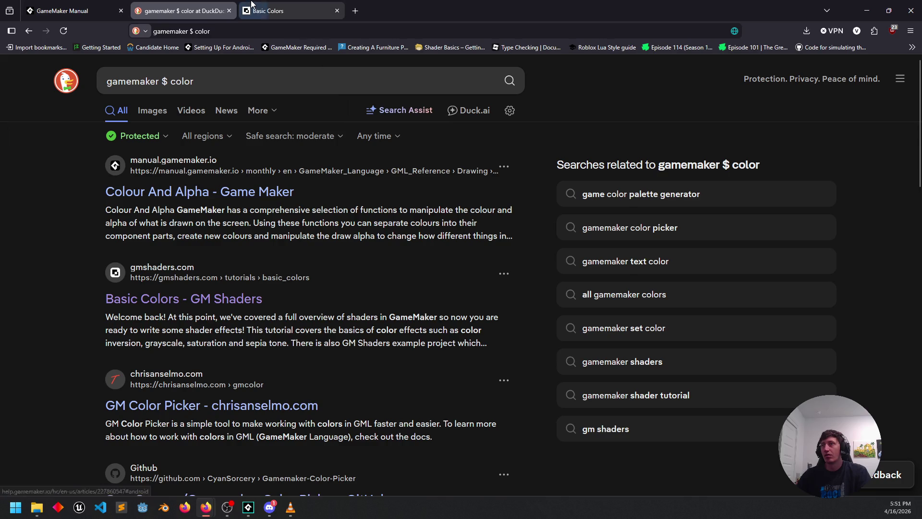
Switch to the Basic Colors tutorial and read its hexadecimal colour section
key(ctrl+Tab)
scroll(154, 288, down, 5)
scroll(149, 265, down, 4)
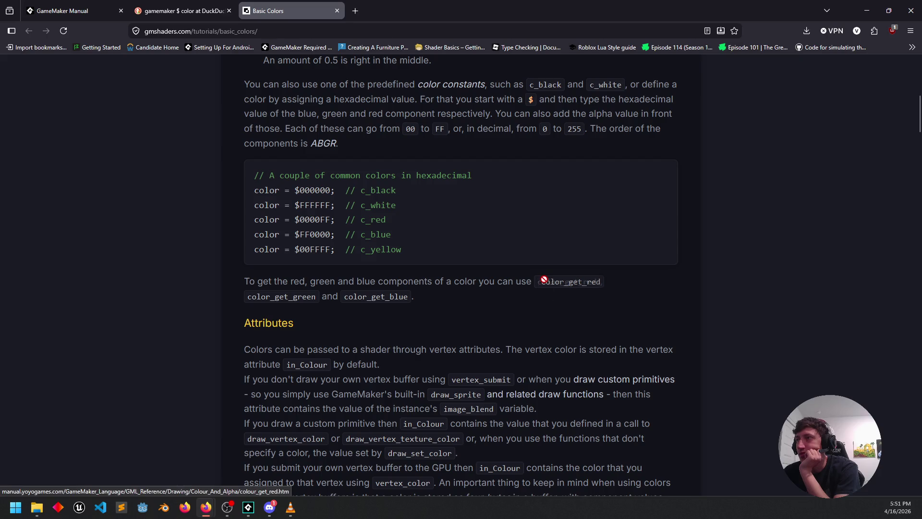
scroll(170, 296, down, 3)
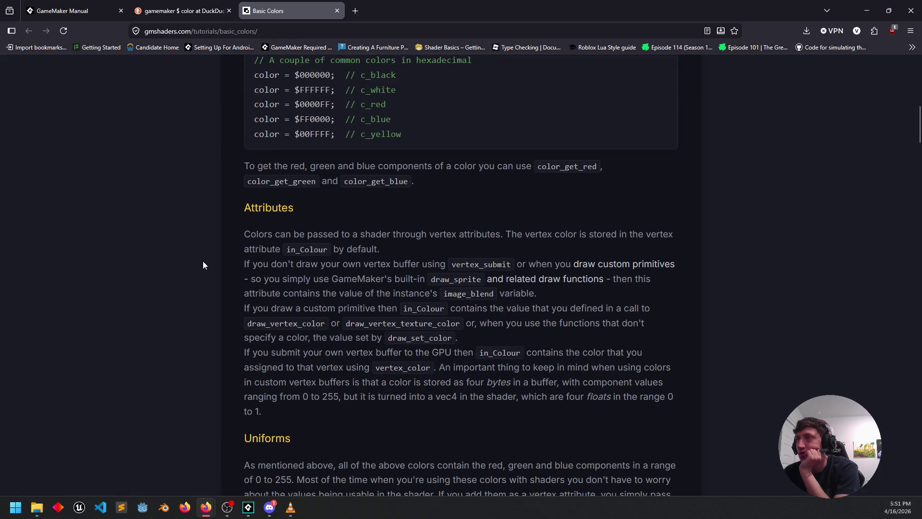
scroll(203, 261, down, 3)
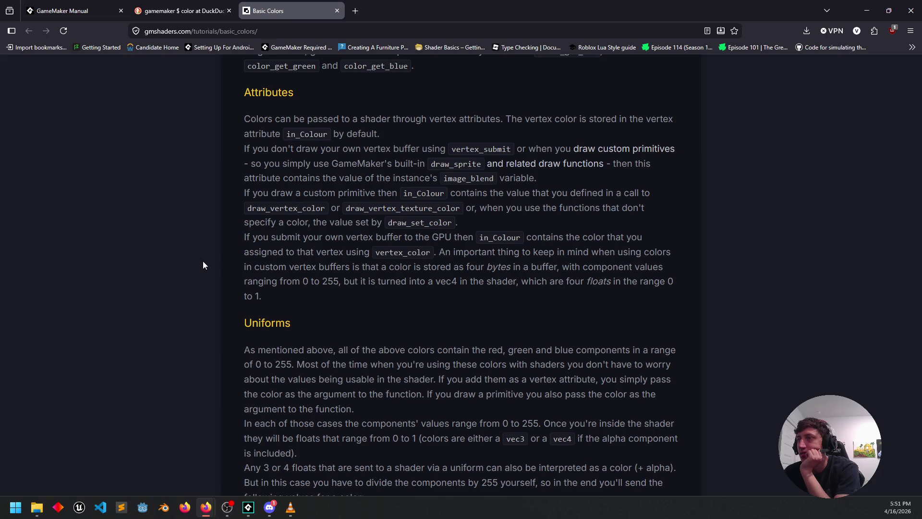
scroll(203, 261, up, 13)
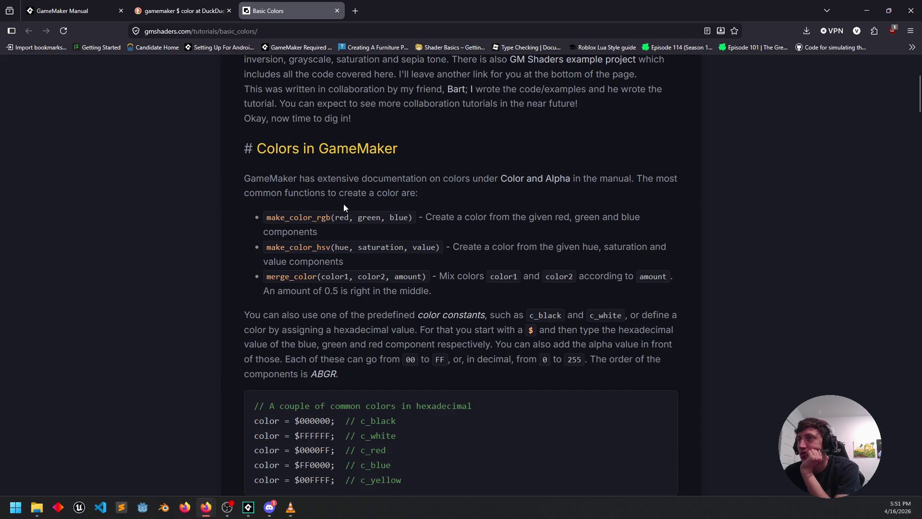
scroll(199, 268, down, 8)
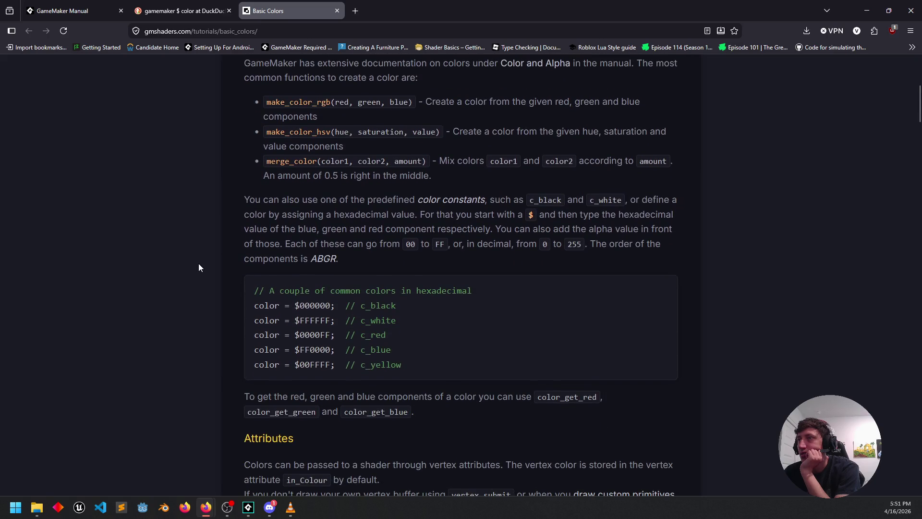
scroll(199, 267, down, 4)
scroll(199, 268, up, 7)
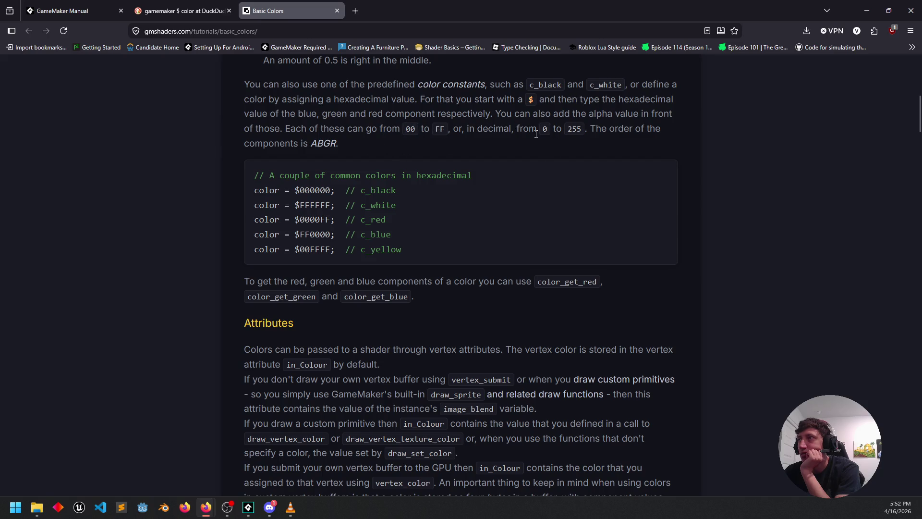
Highlight the 0 to 255 range and the ABGR component order while reading
drag(542, 129, 592, 130)
click(620, 131)
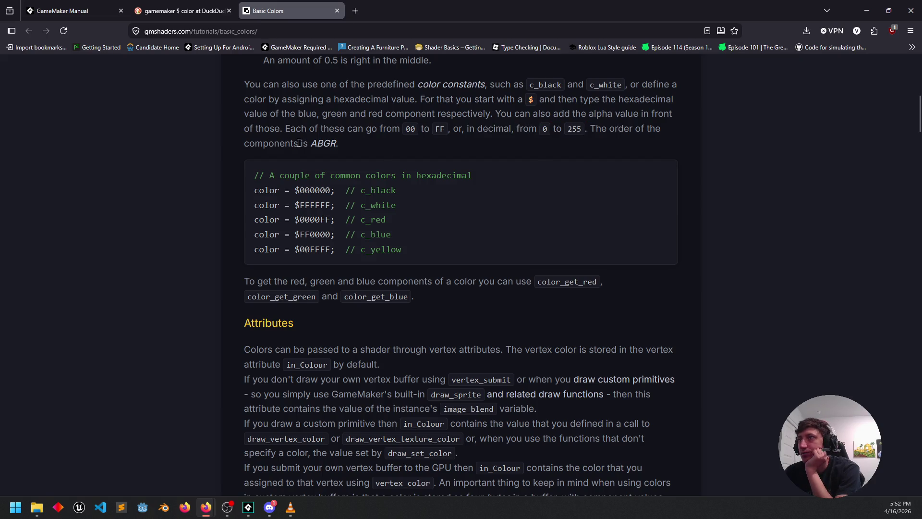
mouse_move(315, 144)
mouse_down()
mouse_move(334, 144)
mouse_move(309, 144)
mouse_up()
click(324, 144)
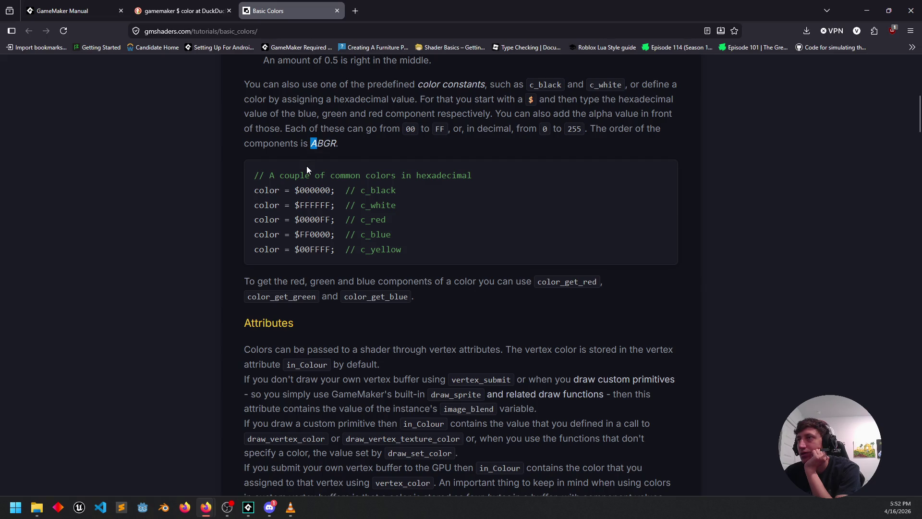
click(312, 146)
scroll(311, 152, up, 2)
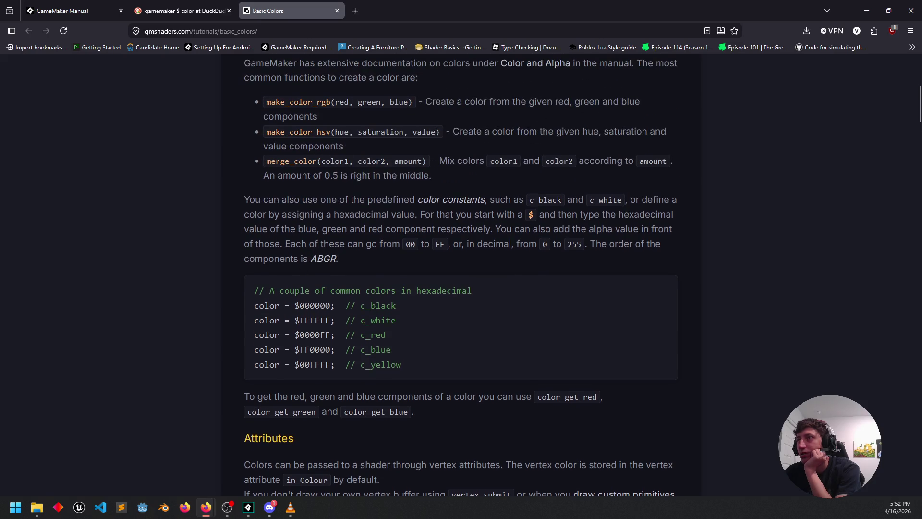
mouse_move(321, 262)
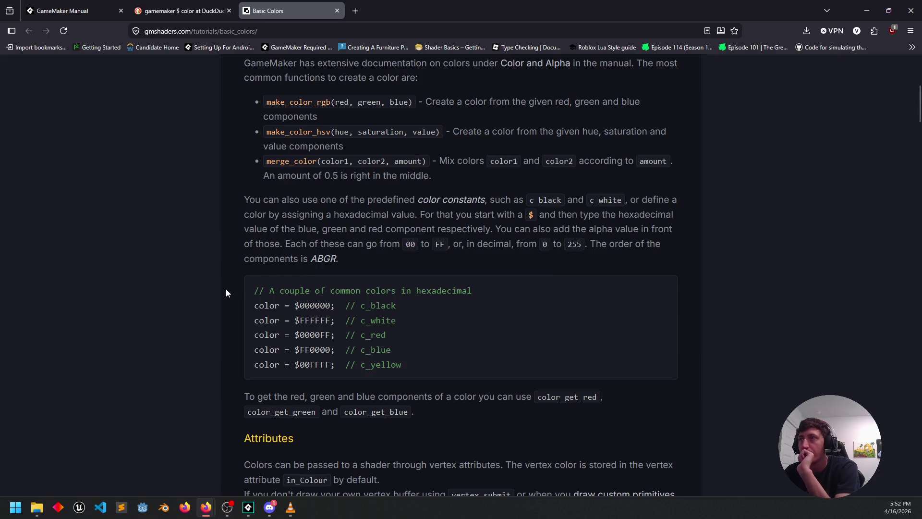
Read on to the inverting colours section, then minimise the browser
scroll(226, 293, down, 5)
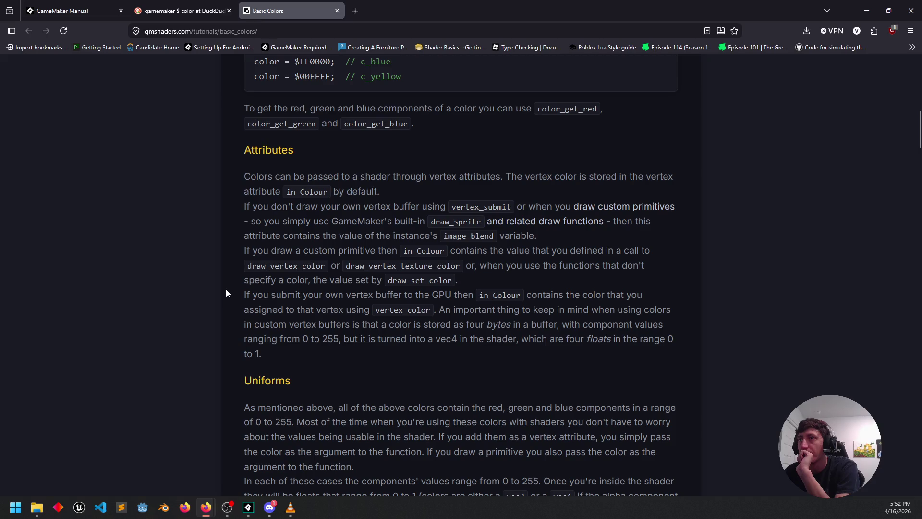
scroll(227, 292, down, 6)
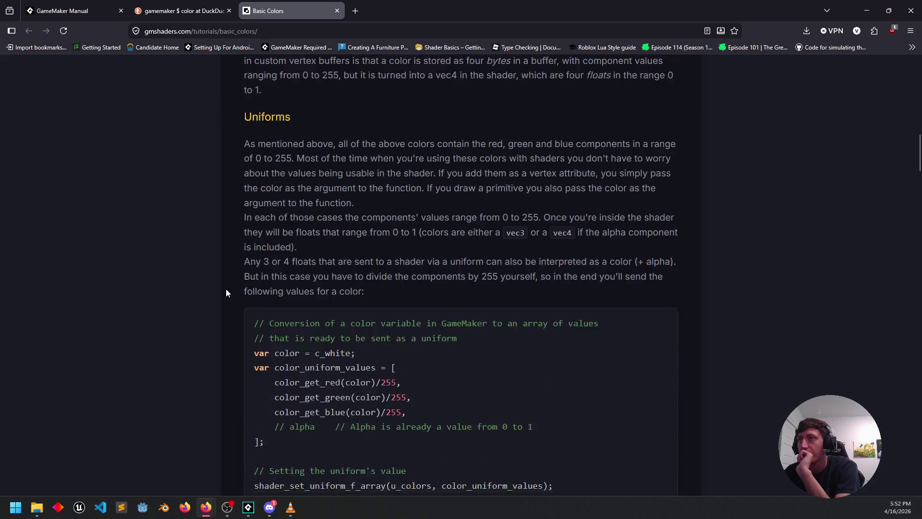
scroll(226, 292, down, 5)
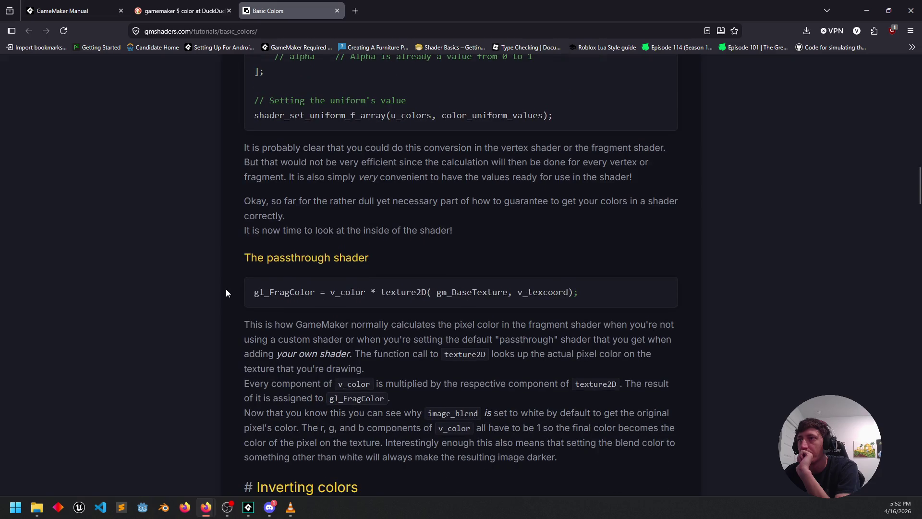
scroll(227, 292, up, 3)
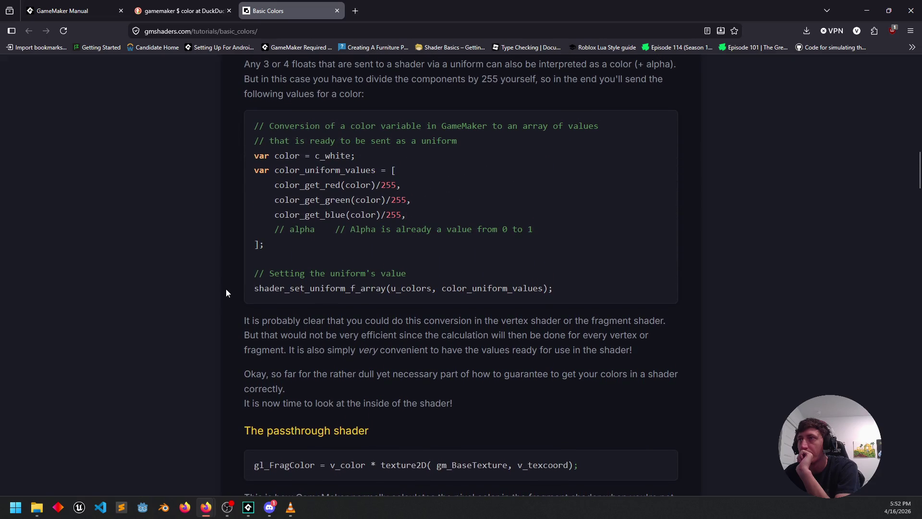
scroll(226, 292, down, 5)
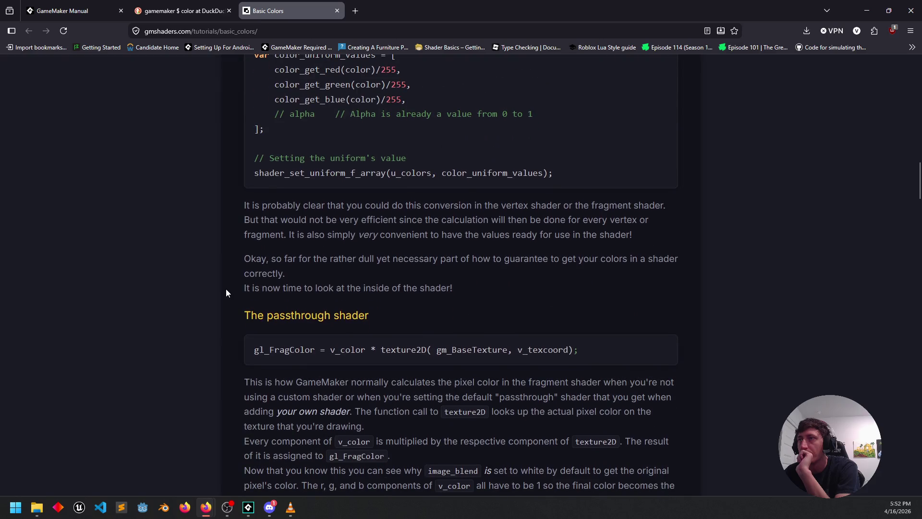
scroll(225, 292, down, 1)
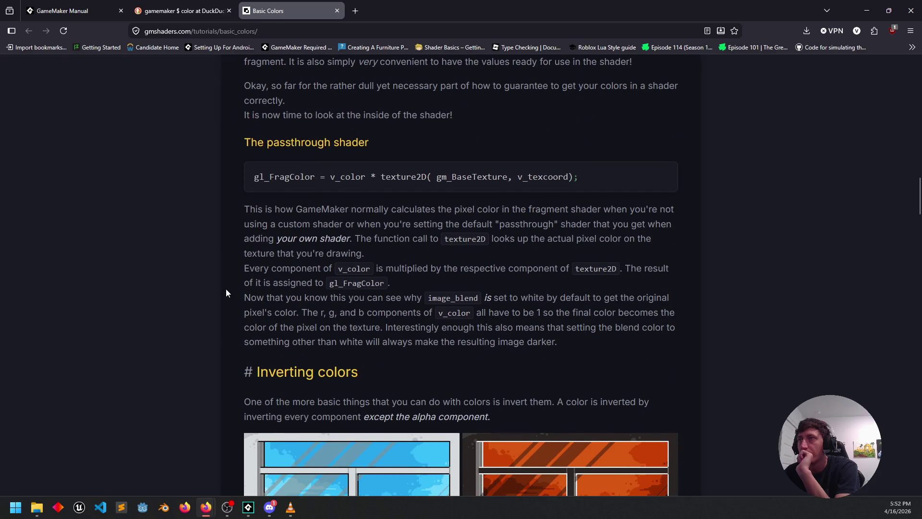
scroll(226, 292, down, 12)
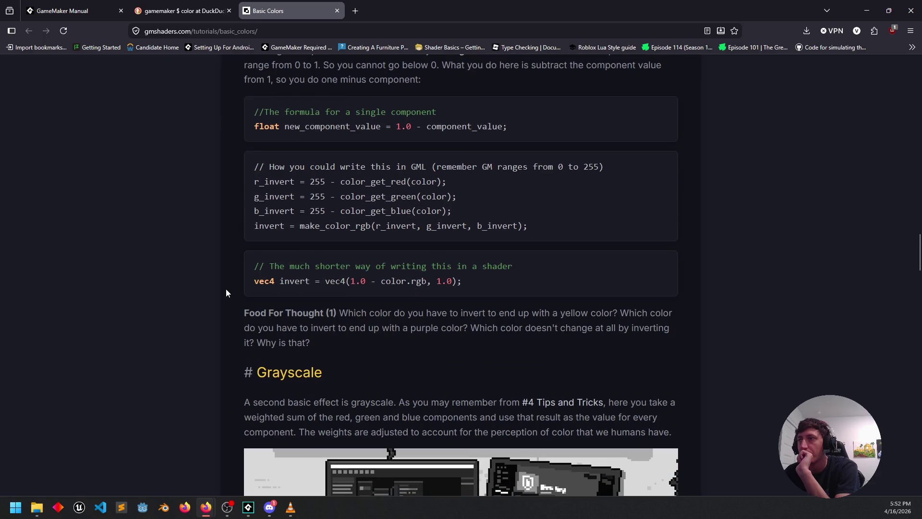
scroll(227, 292, up, 5)
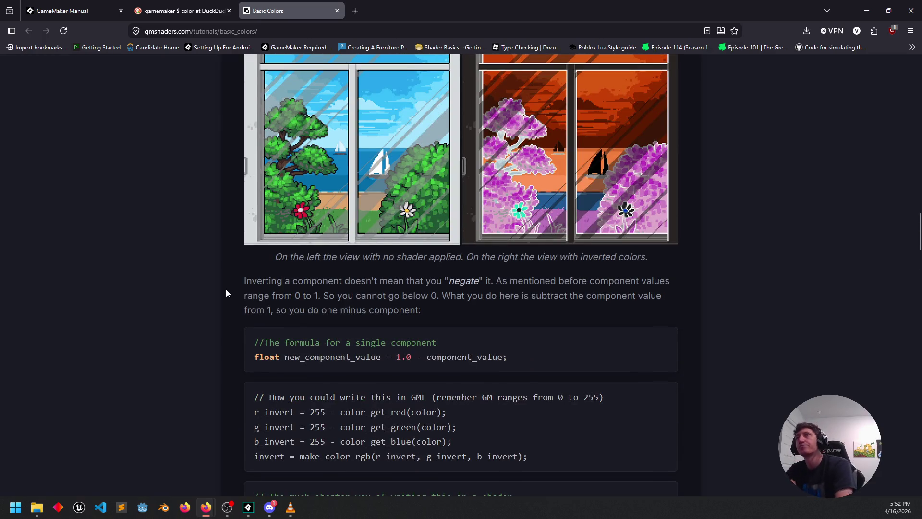
click(866, 4)
Paste $00ff00 into draw_set_colour on line 5 and comment out the rest of the line
drag(321, 272, 331, 275)
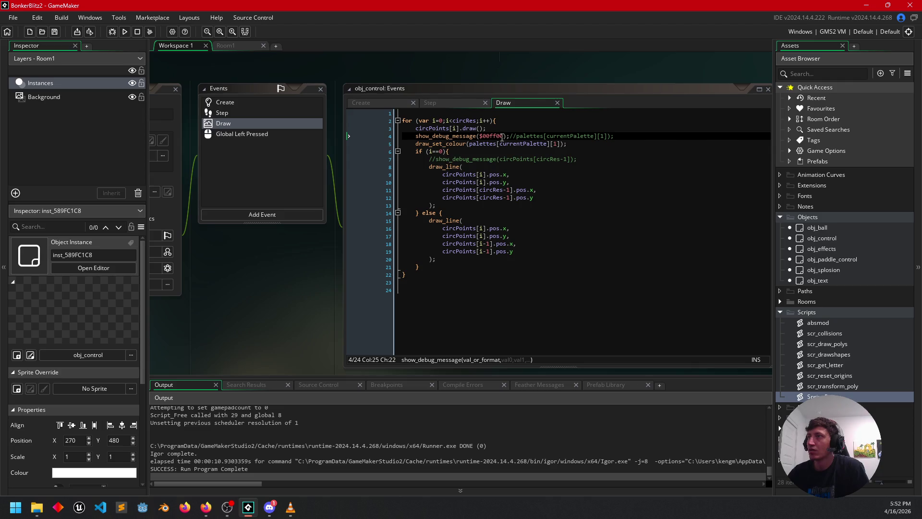
drag(502, 136, 481, 137)
key(ctrl+c)
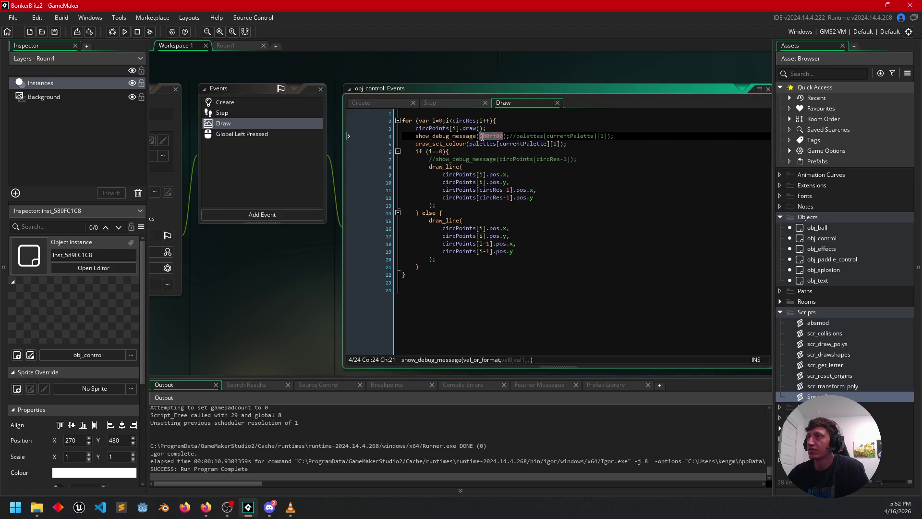
click(470, 144)
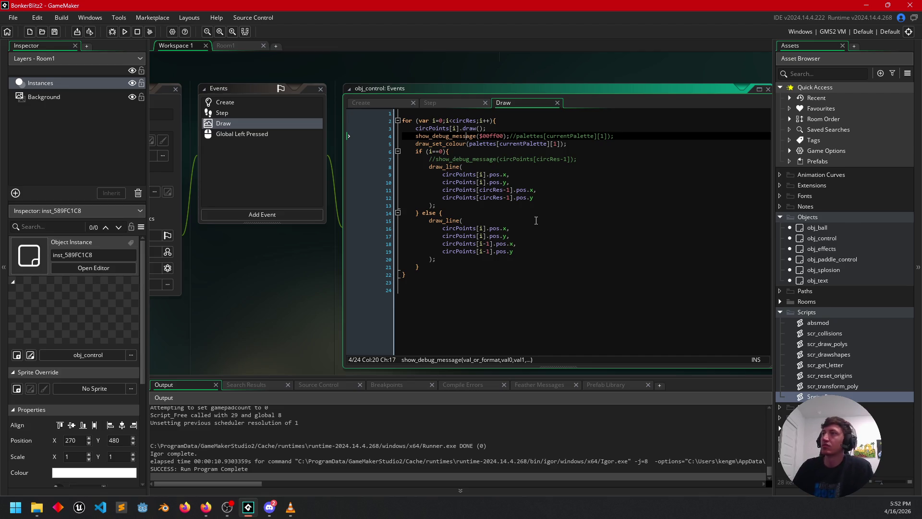
key(ctrl+v)
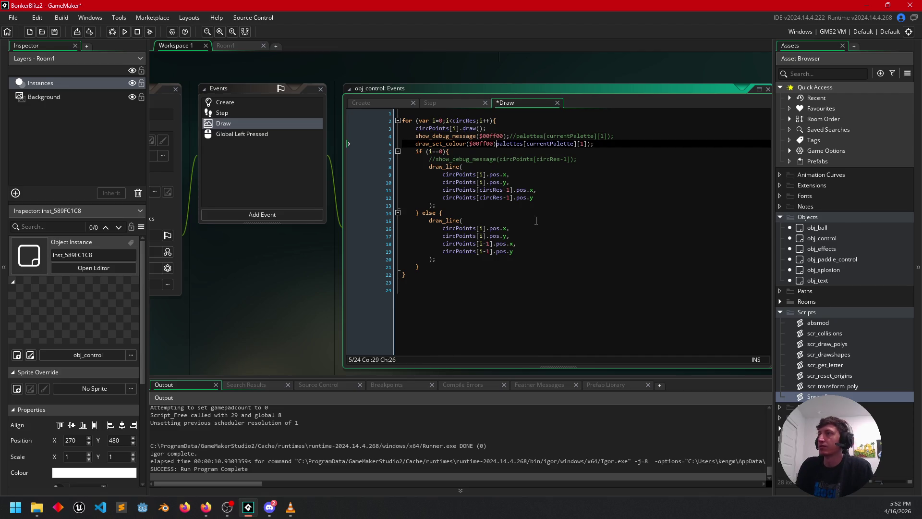
text(;//)
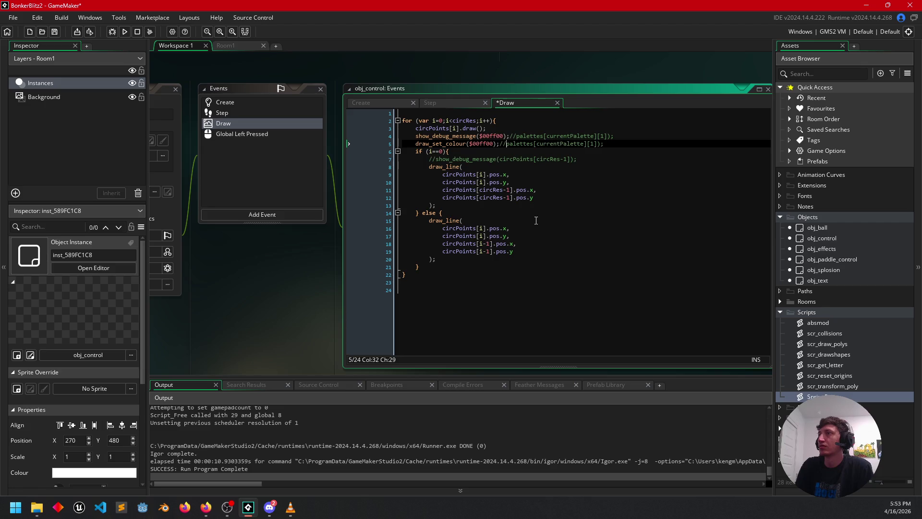
Reduce line 4 to an empty comment and run the game
click(415, 136)
text(//)
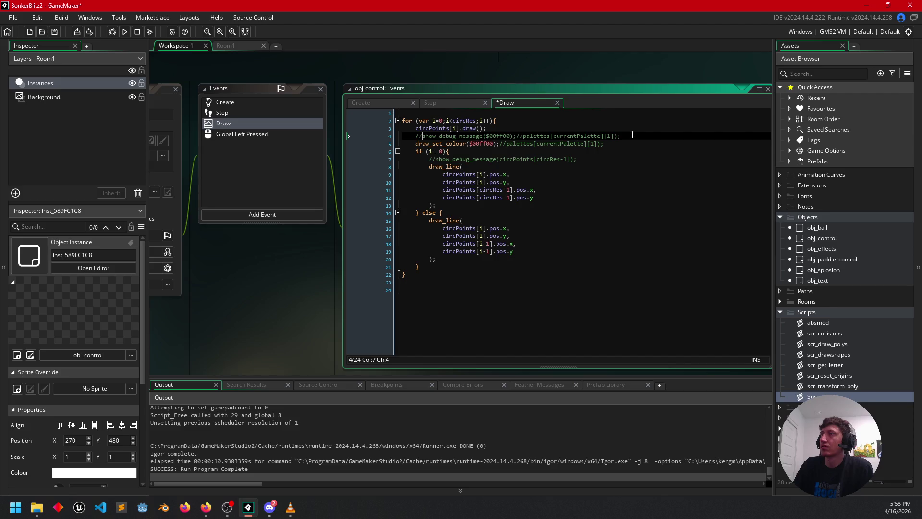
shift+click(632, 135)
key(BackSpace)
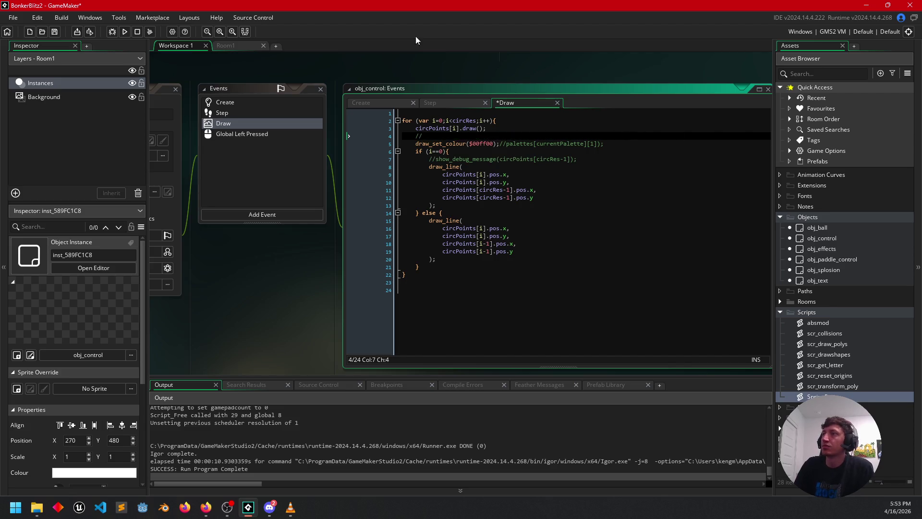
click(124, 32)
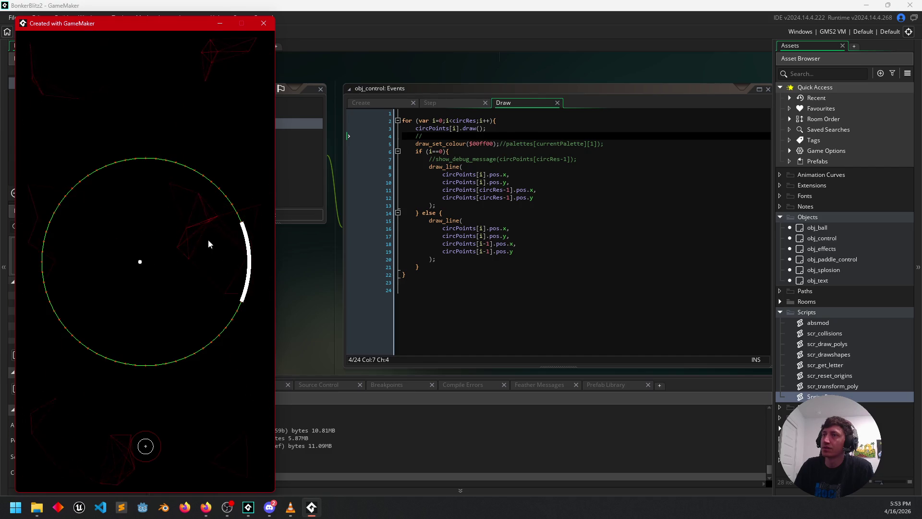
Close the game window showing the green circle
click(263, 23)
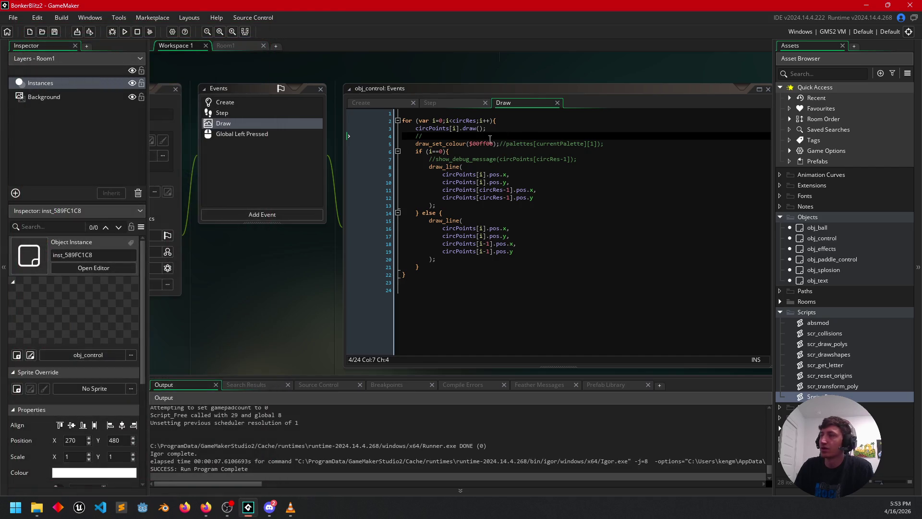
Delete $00ff00);// from line 5 so draw_set_colour uses palettes[currentPalette][1] again
click(532, 144)
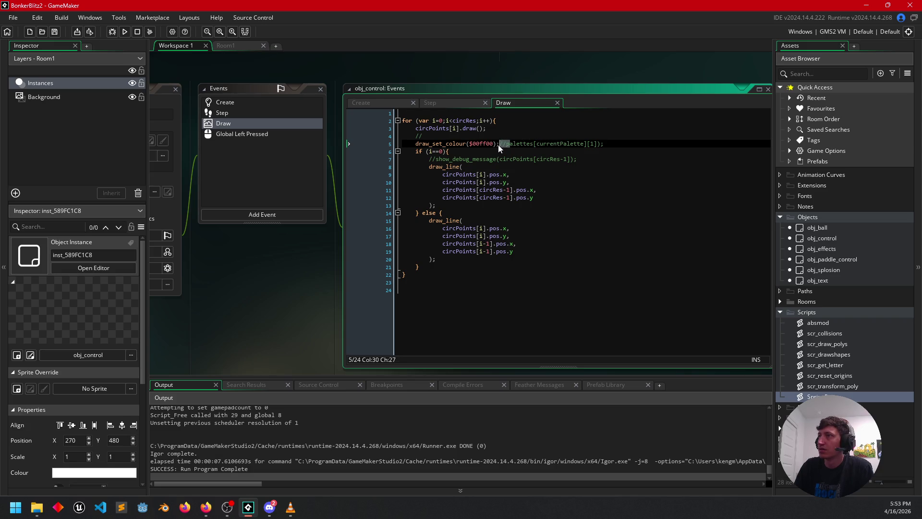
click(511, 144)
drag(506, 144, 477, 144)
key(BackSpace)
key(BackSpace)
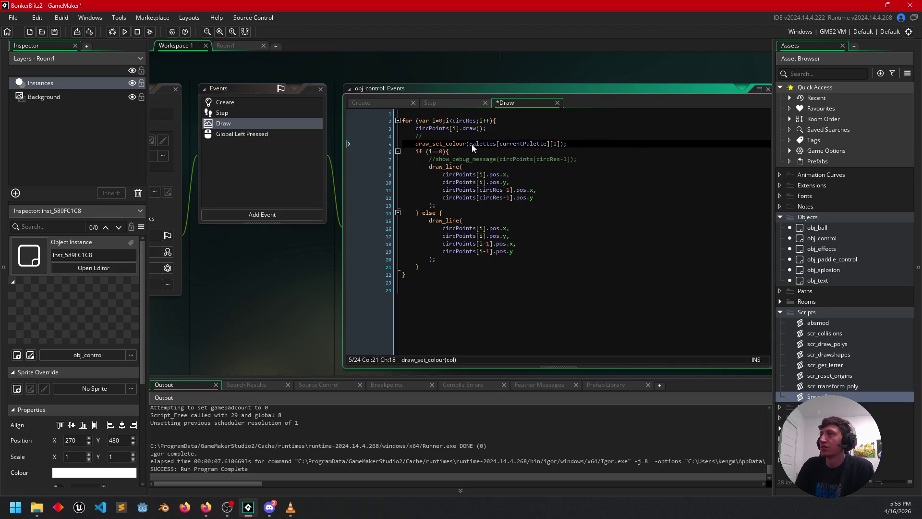
key(End)
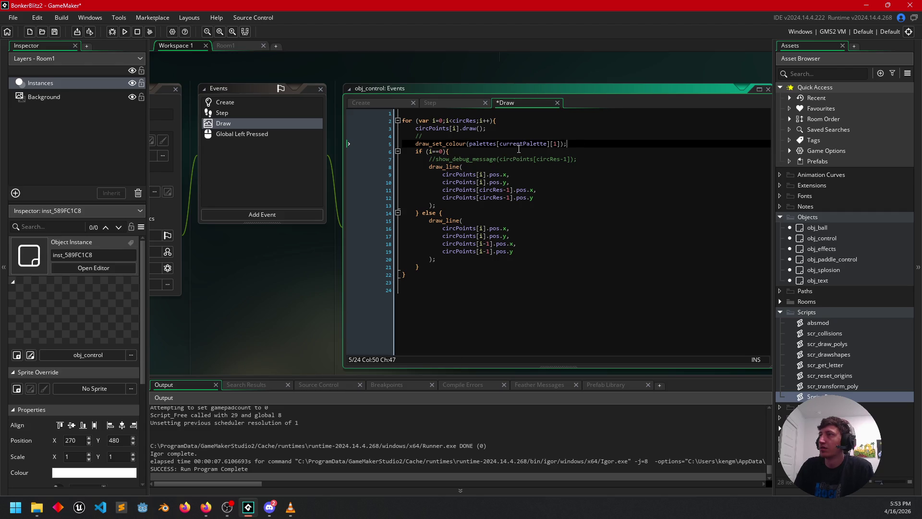
click(560, 144)
double_click(498, 144)
click(388, 103)
scroll(480, 216, down, 10)
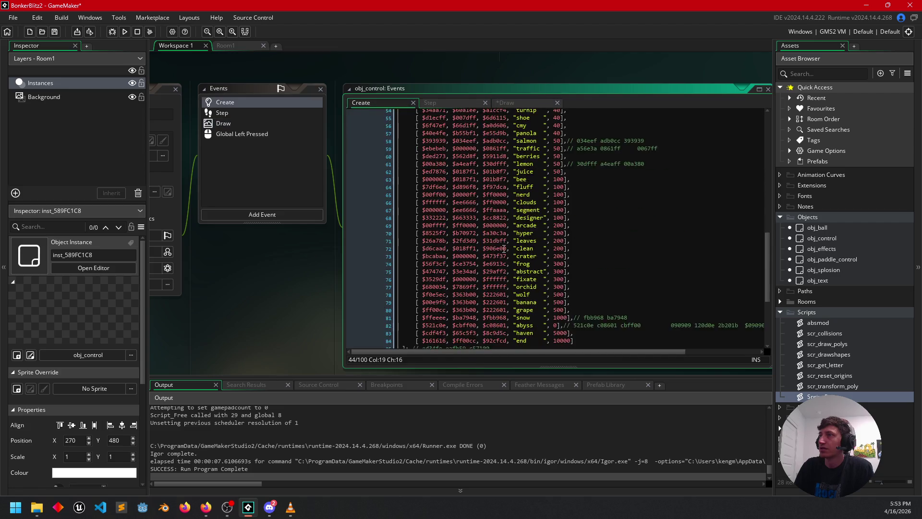
Add show_debug_message(currentPalette); after the findPalIndex("aqua") lookup and run the game
double_click(435, 298)
click(480, 307)
text(show)
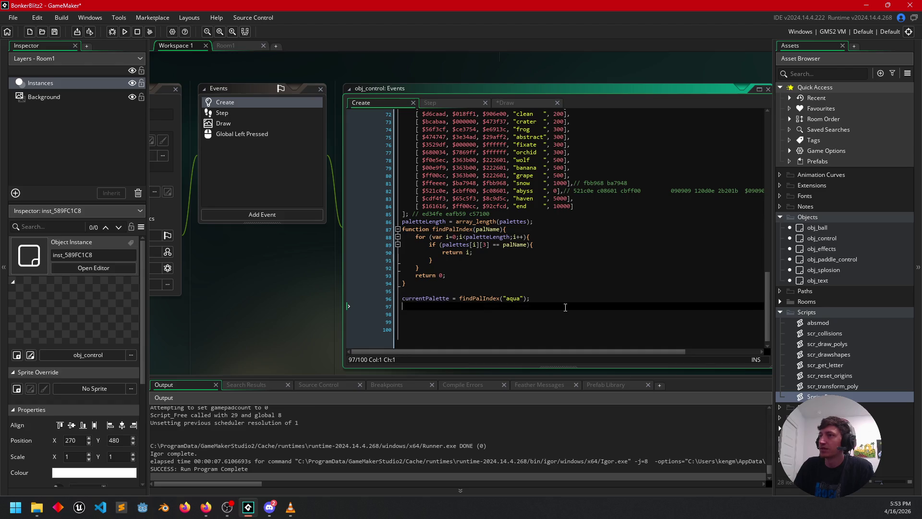
text(_d)
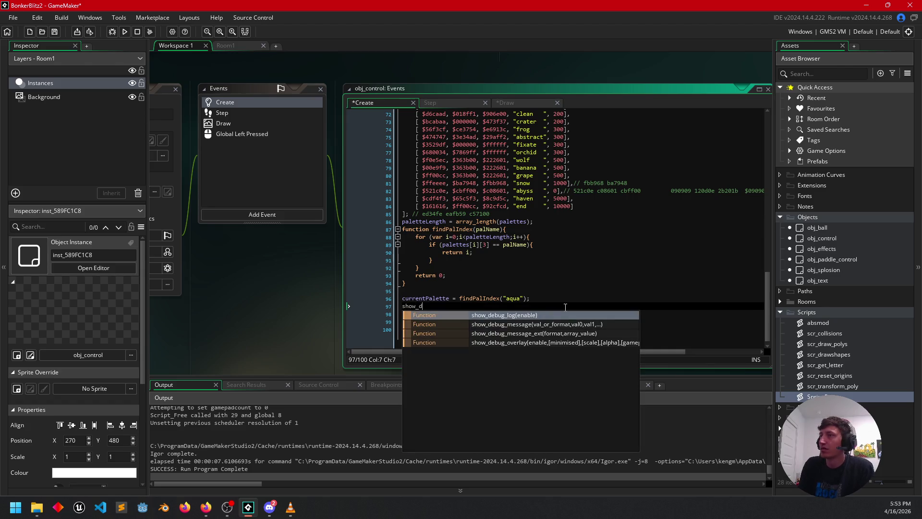
key(Return)
text(curr)
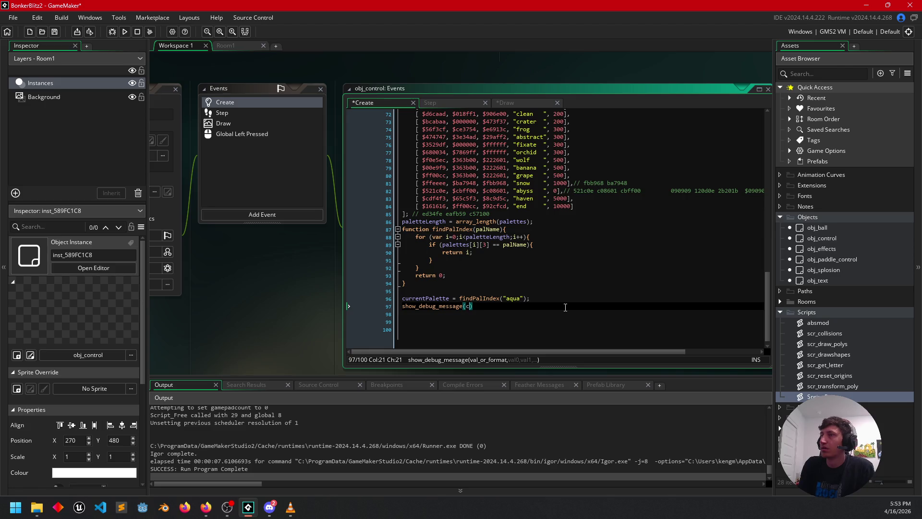
key(Return)
key(End)
text(;)
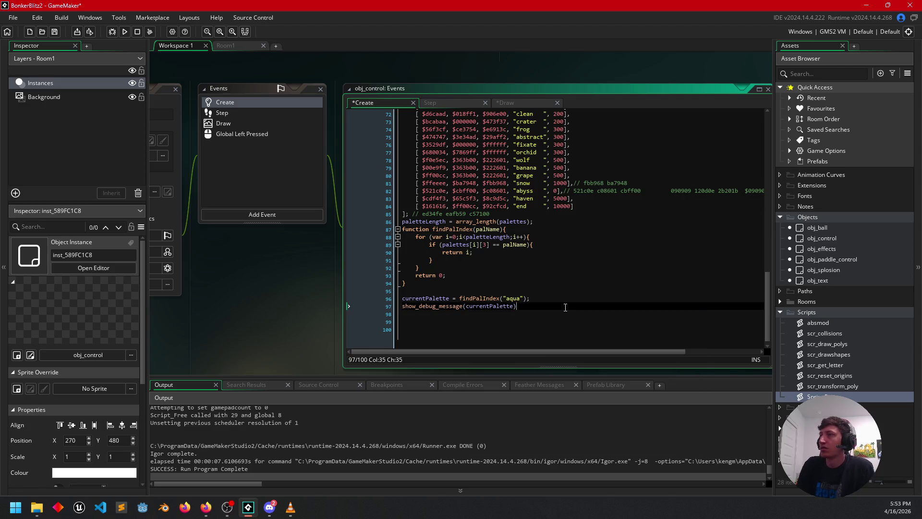
click(125, 32)
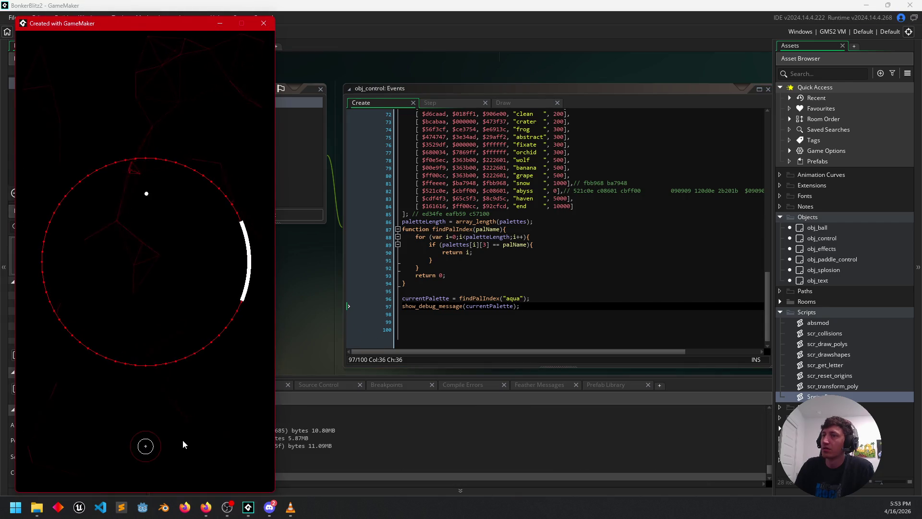
Close the test game and confirm the Output log printed currentPalette as 0
drag(160, 30, 467, 59)
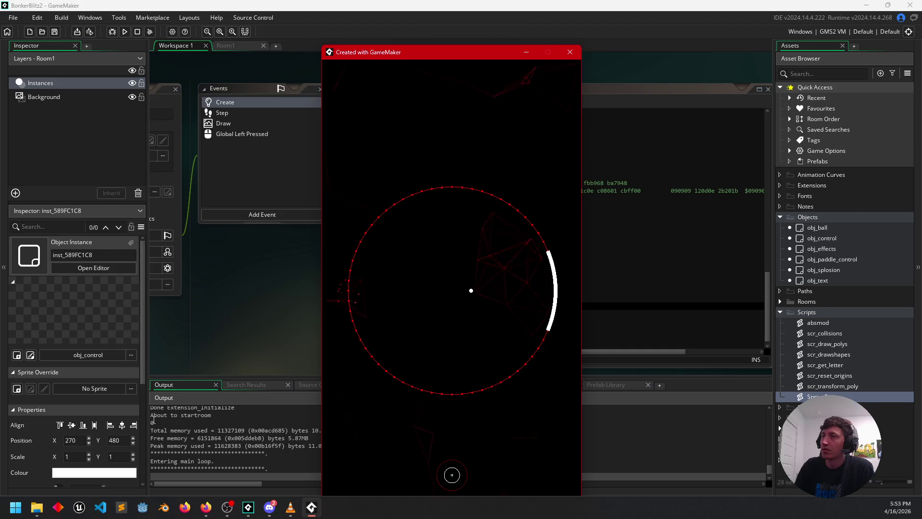
click(570, 52)
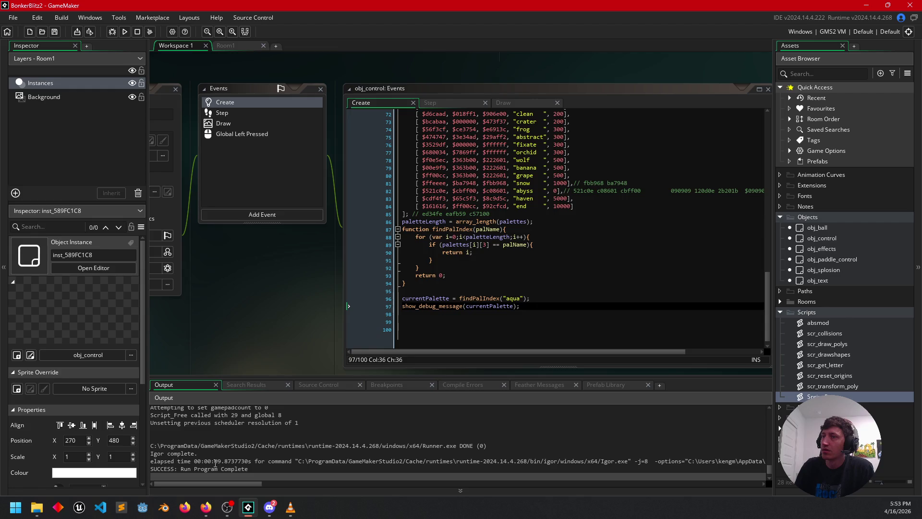
scroll(214, 462, up, 3)
scroll(215, 462, down, 1)
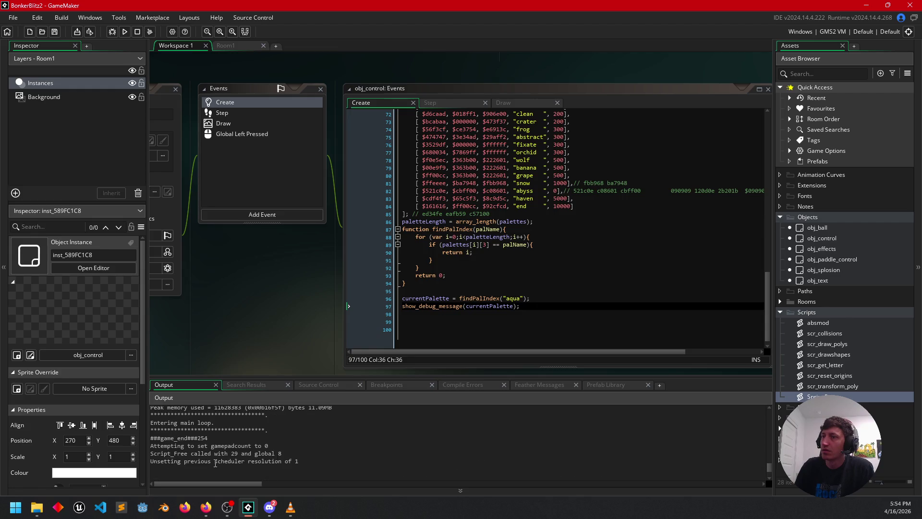
scroll(236, 461, up, 3)
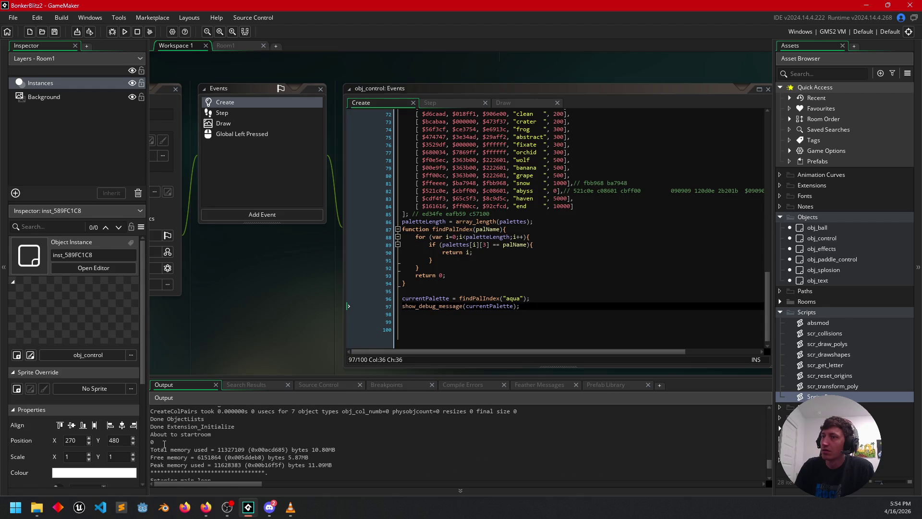
scroll(192, 442, down, 3)
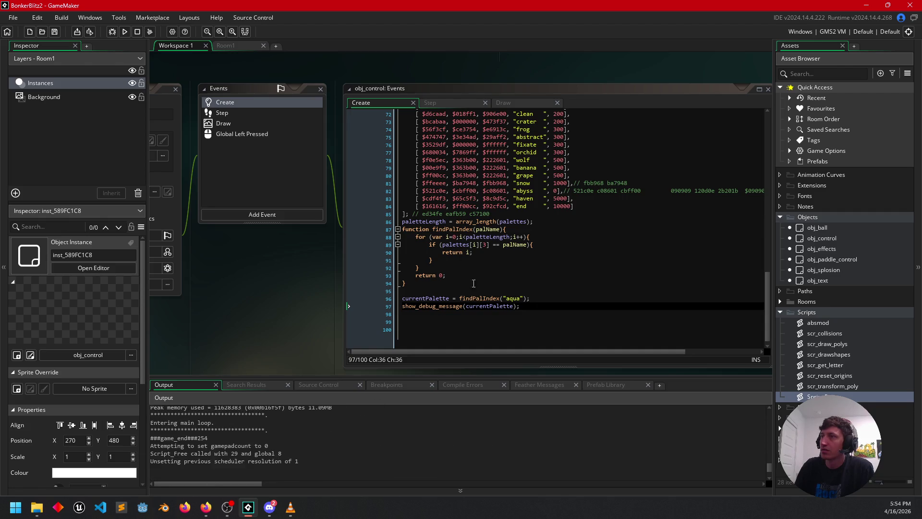
click(441, 291)
Add "color " as the first argument of show_debug_message on line 97
click(468, 306)
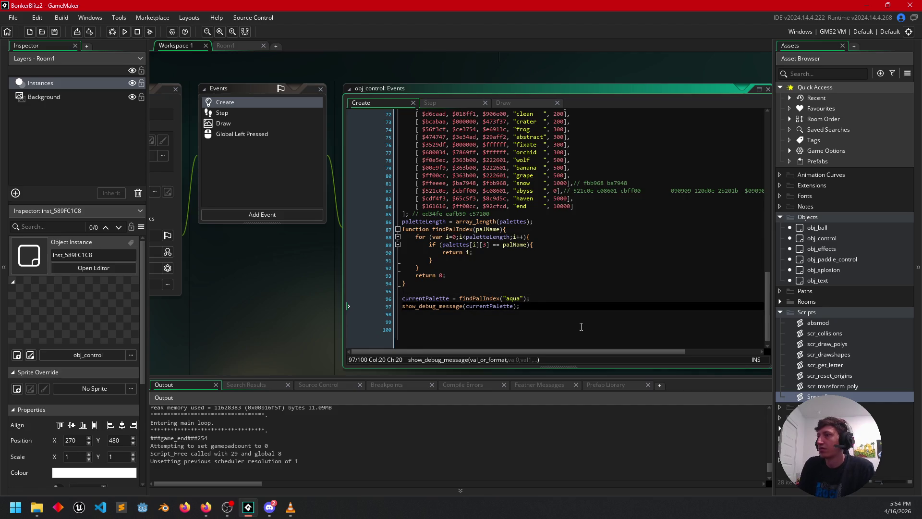
text("",)
key(Left)
key(Left)
text(color)
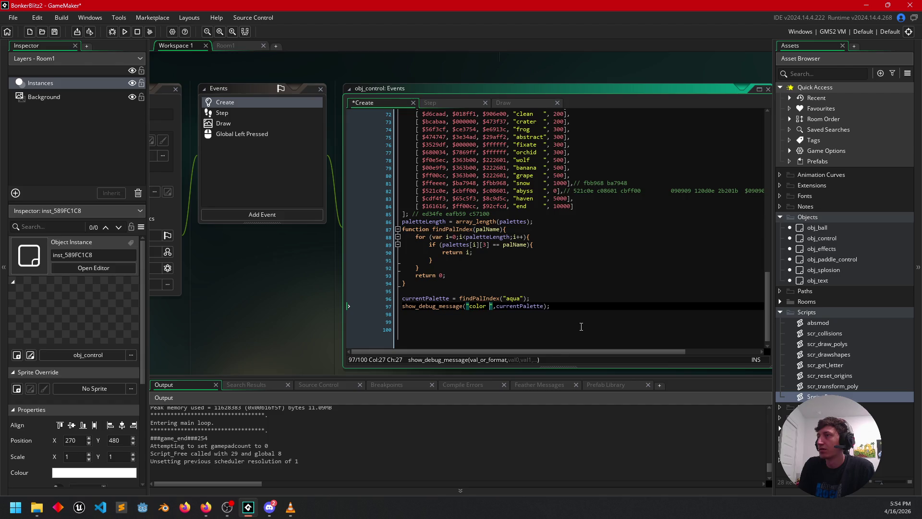
Run the game to check the labelled output, then close its window
click(124, 31)
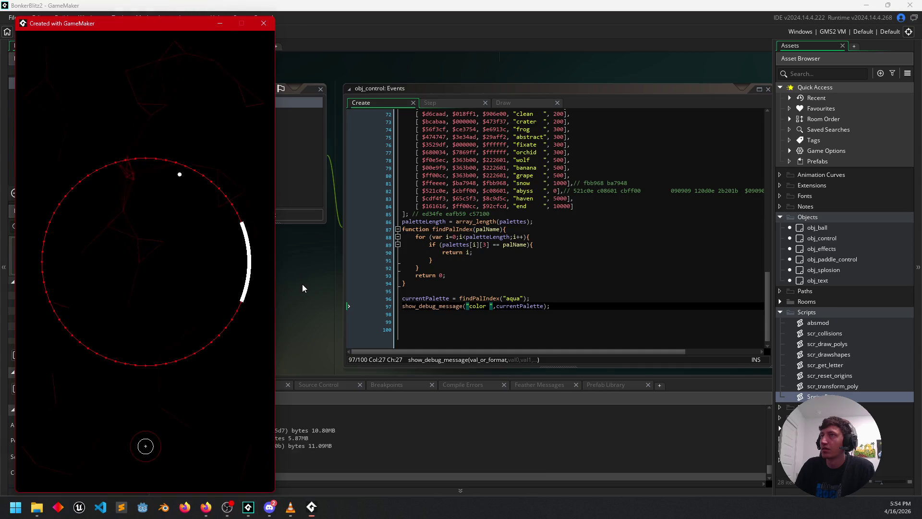
drag(149, 22, 534, 30)
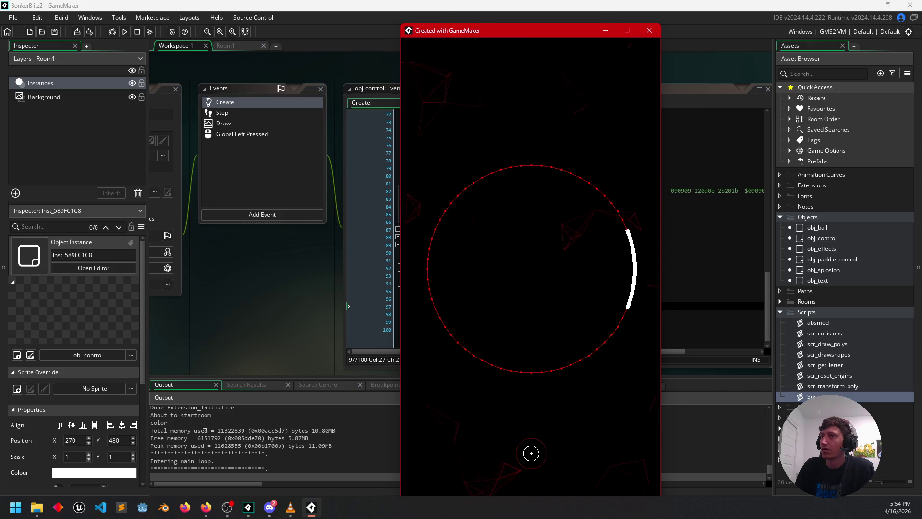
click(648, 31)
click(494, 299)
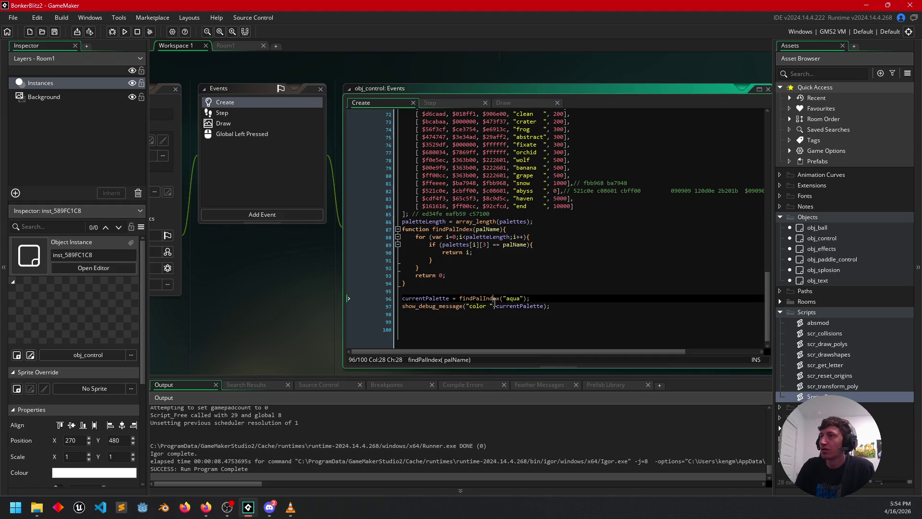
Replace the comma in the debug message with + and wrap currentPalette in tostring()
key(Down)
key(Delete)
text(+)
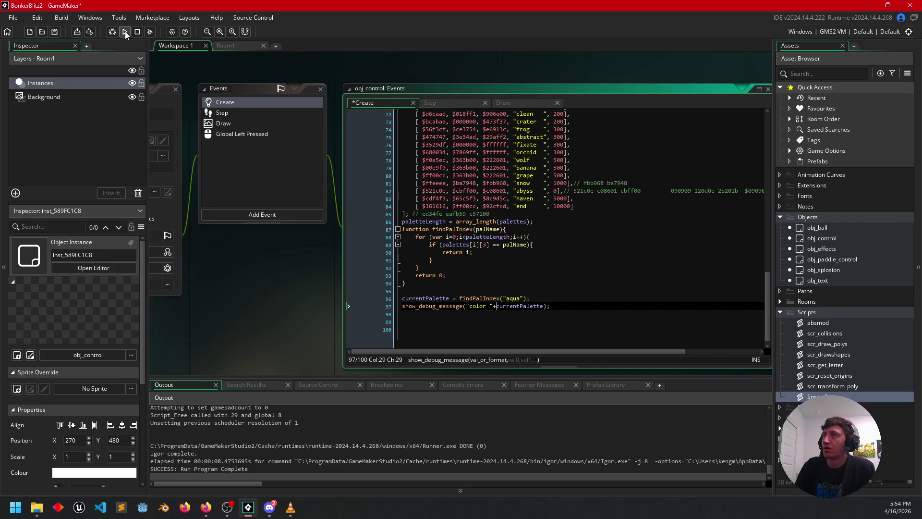
text(tostring()
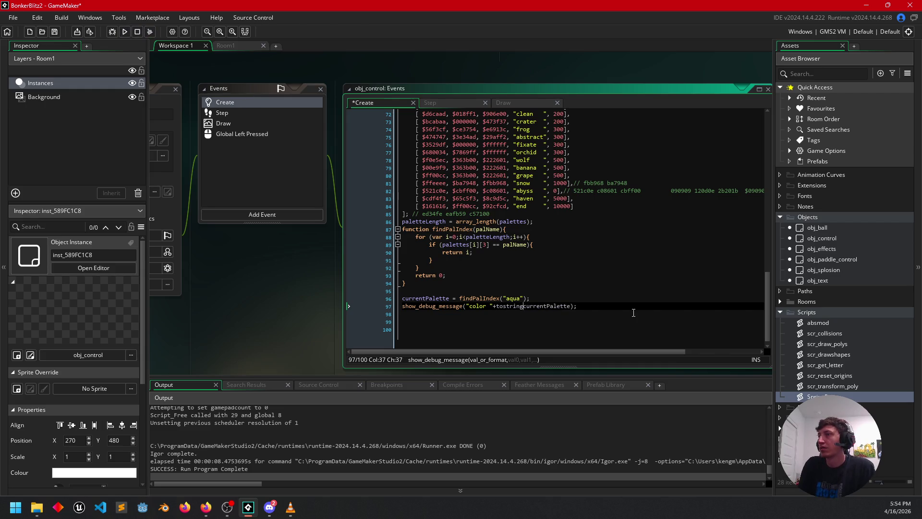
key(ctrl+Right)
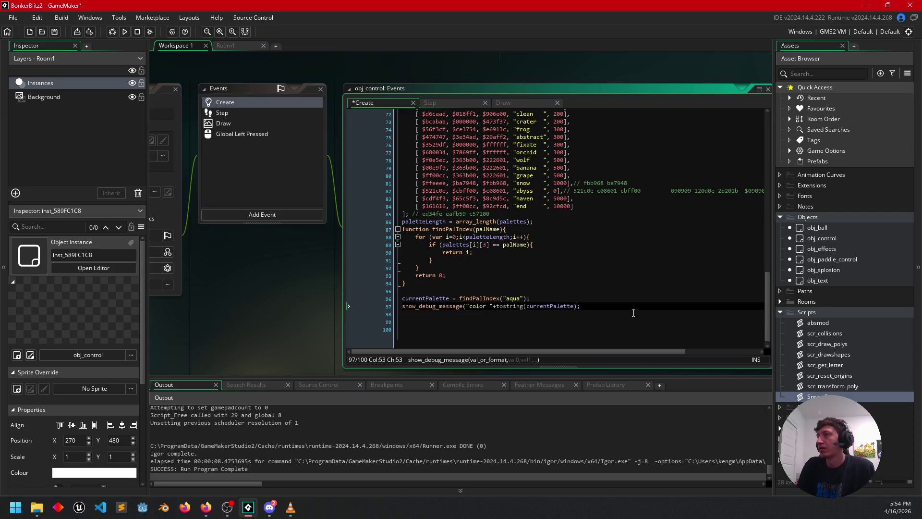
text())
key(Left)
key(Left)
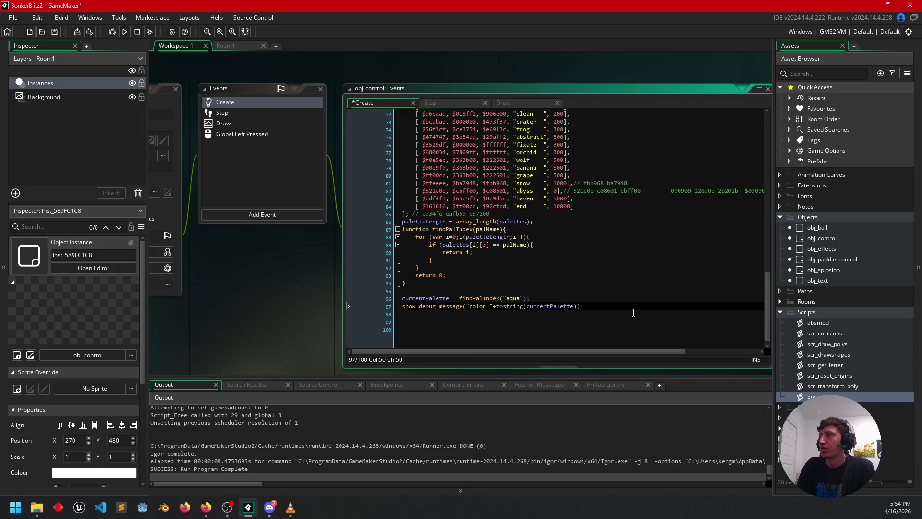
key(Left)
key(Left)
key(Left)
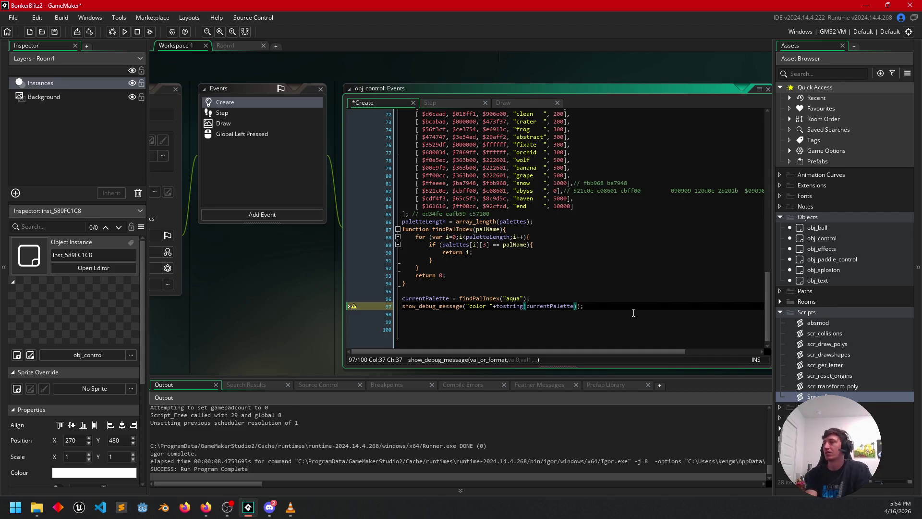
Correct the function name so the line reads "color "+string(currentPalette)
key(BackSpace)
key(BackSpace)
key(BackSpace)
text(_s)
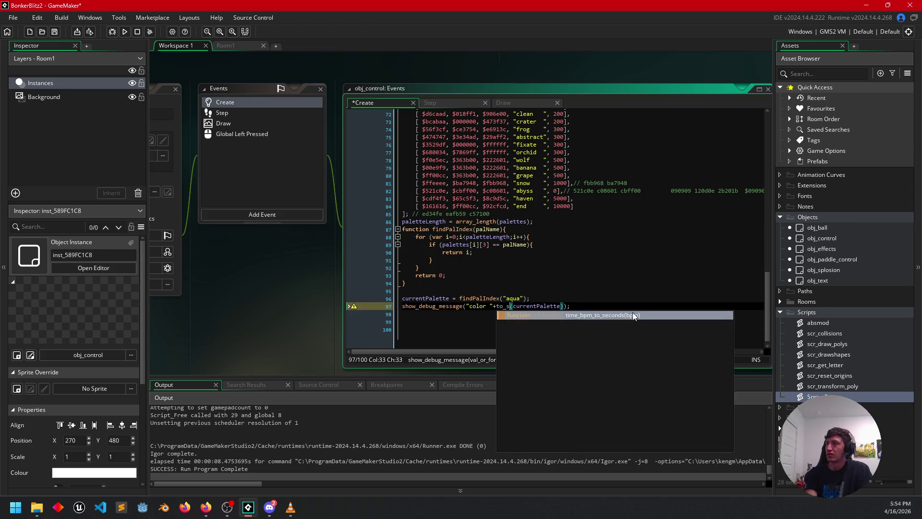
text(tring)
key(BackSpace)
key(BackSpace)
key(BackSpace)
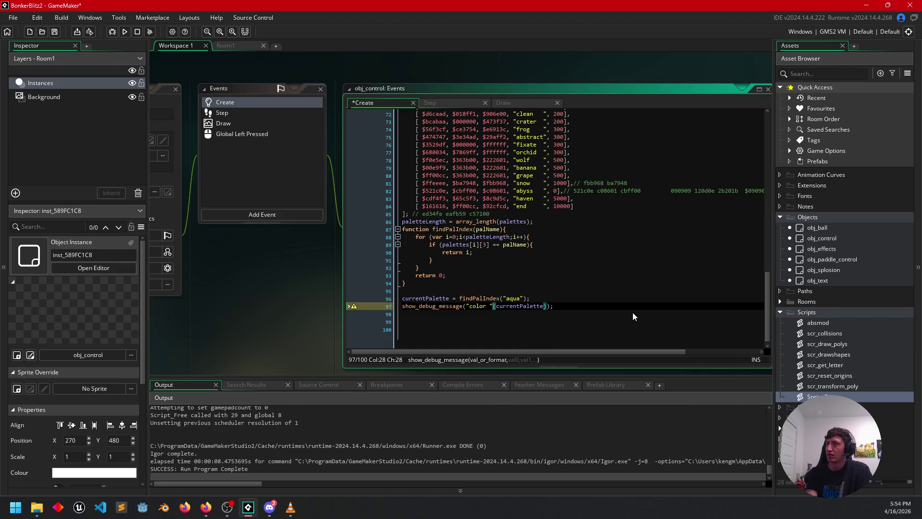
text(+string)
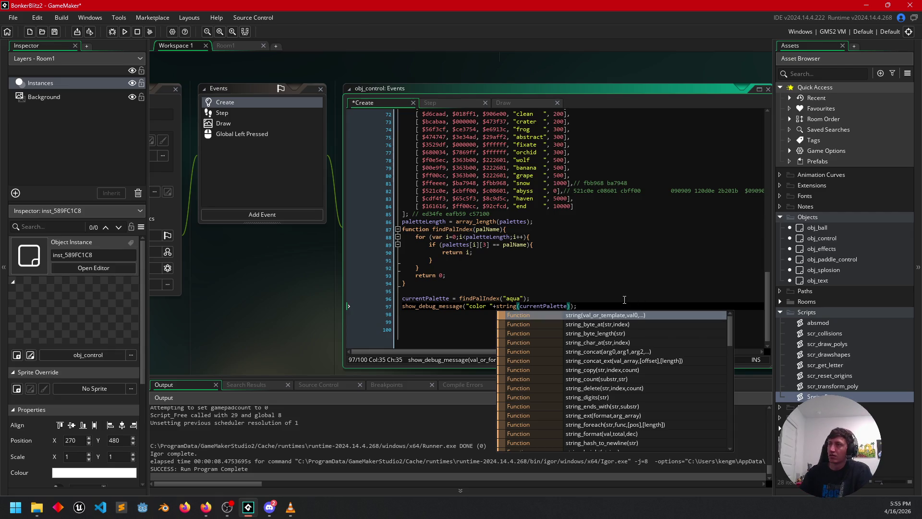
click(625, 300)
click(638, 307)
Run the game with F5, check the output log shows 'color 0', then close the game
key(F5)
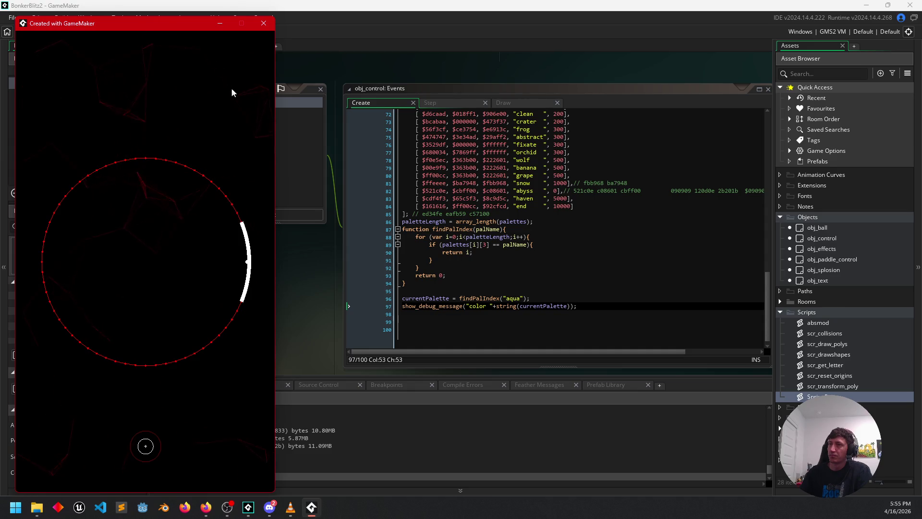
drag(187, 28, 595, 28)
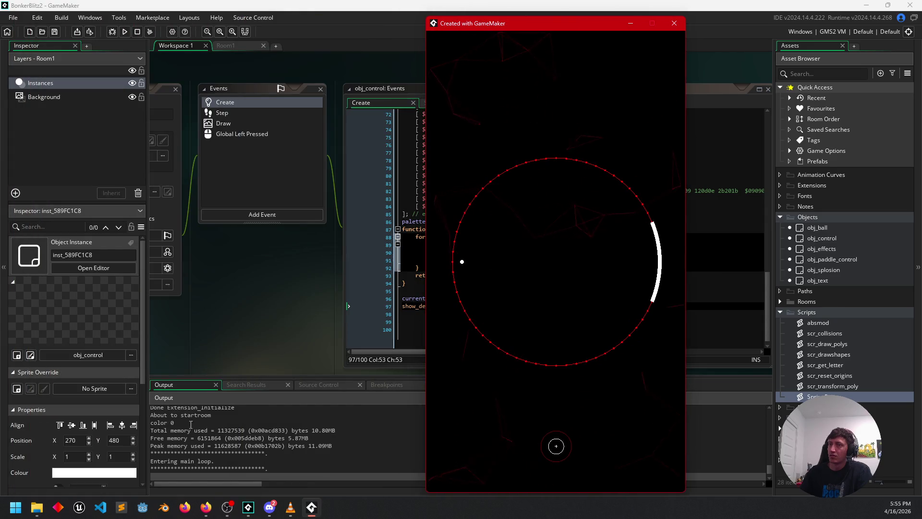
click(674, 24)
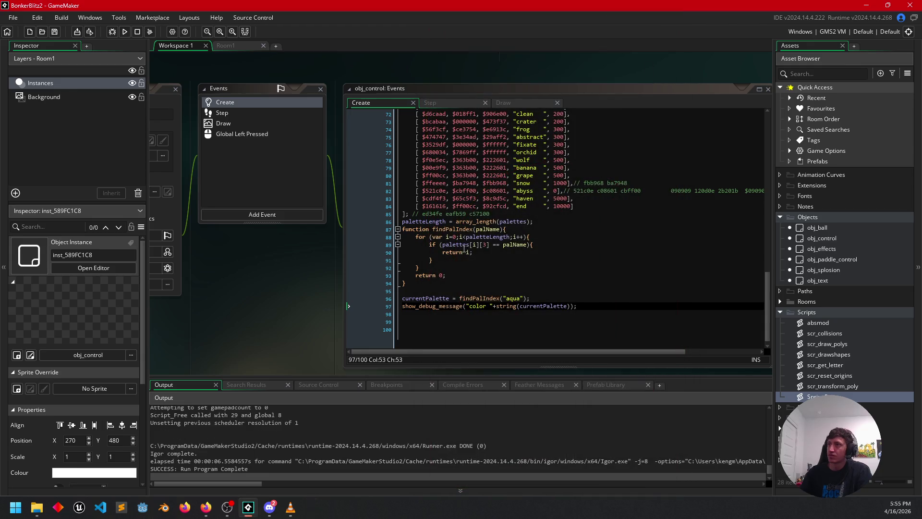
click(554, 306)
double_click(553, 307)
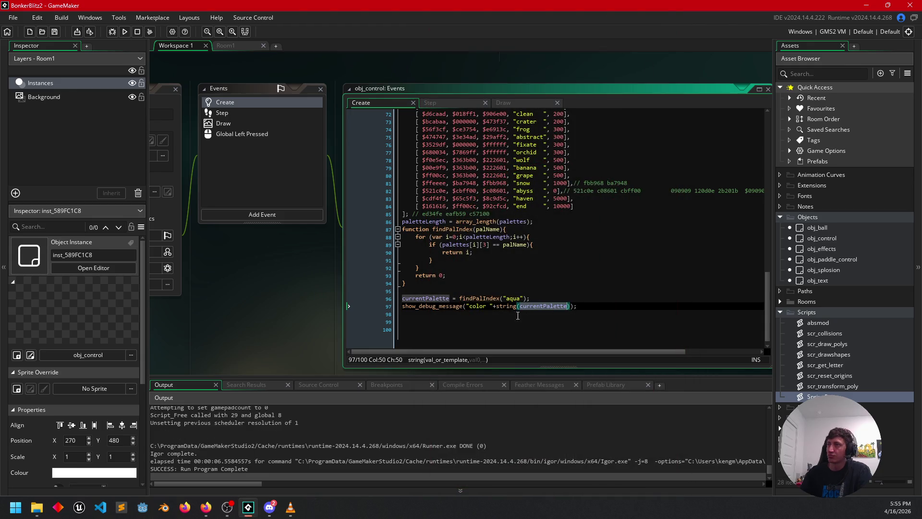
click(520, 298)
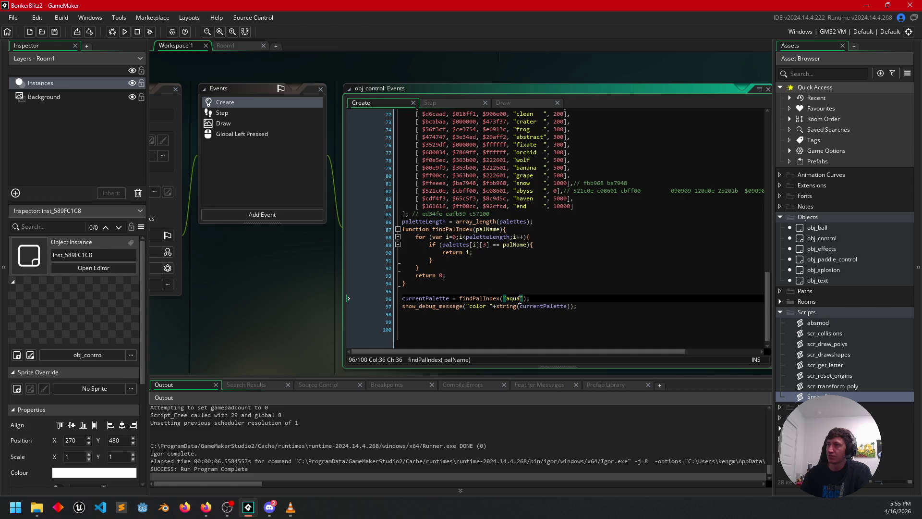
scroll(550, 310, up, 7)
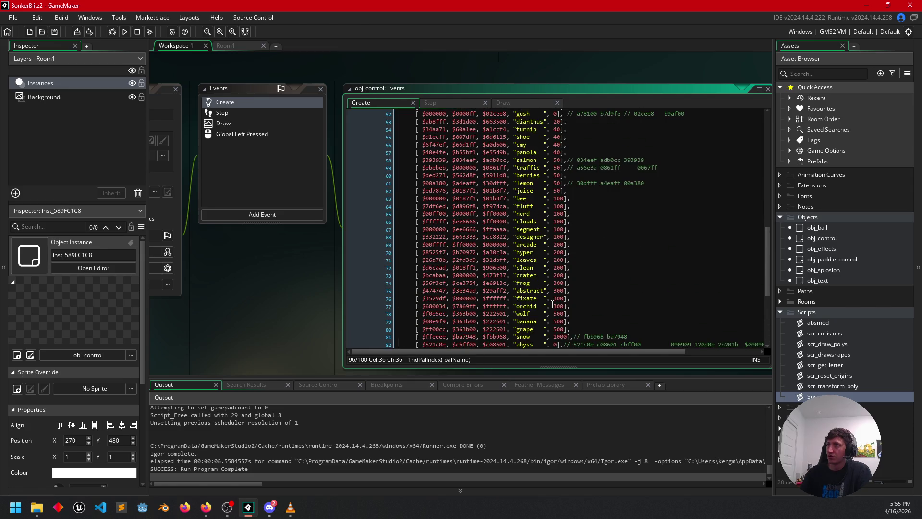
scroll(552, 304, down, 7)
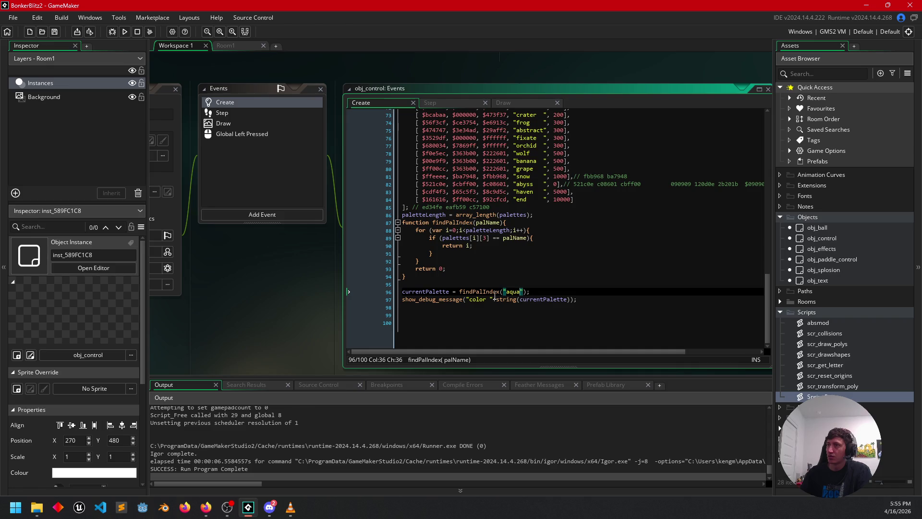
scroll(526, 223, up, 1)
click(487, 229)
double_click(488, 229)
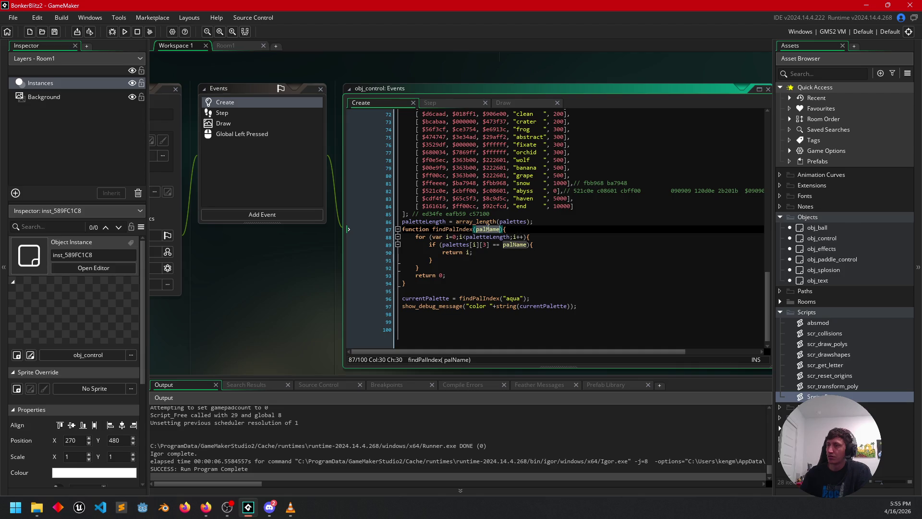
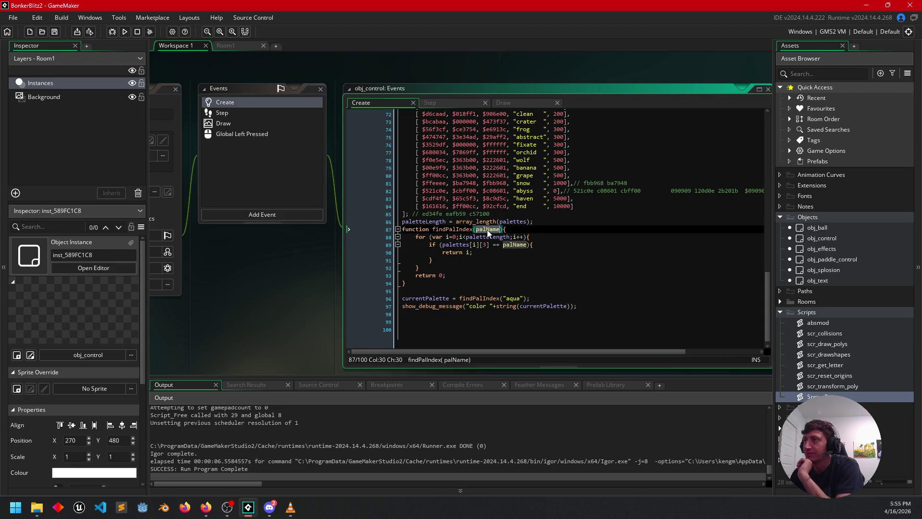
Compare 'aqua' on line 96 with the padded palette table names, then add matching trailing spaces inside its quotes
click(497, 244)
key(Right)
key(Right)
key(Right)
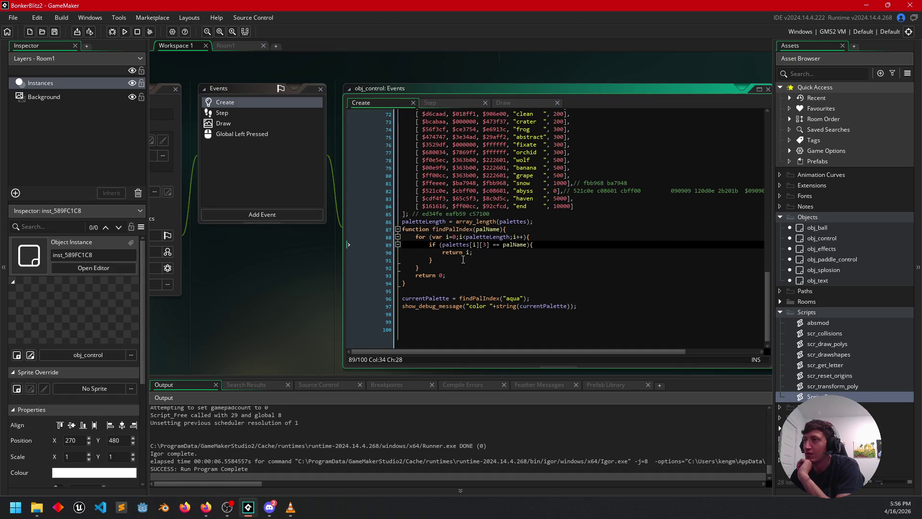
click(436, 275)
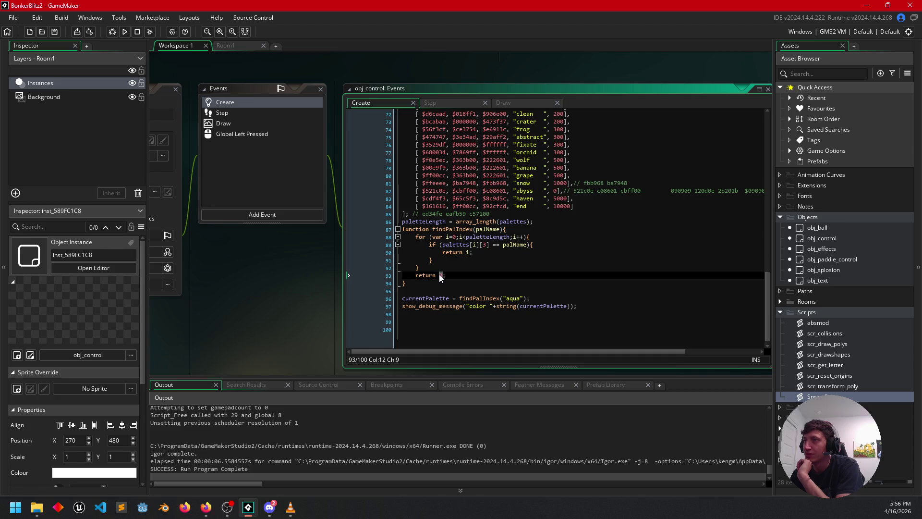
text(0)
double_click(513, 298)
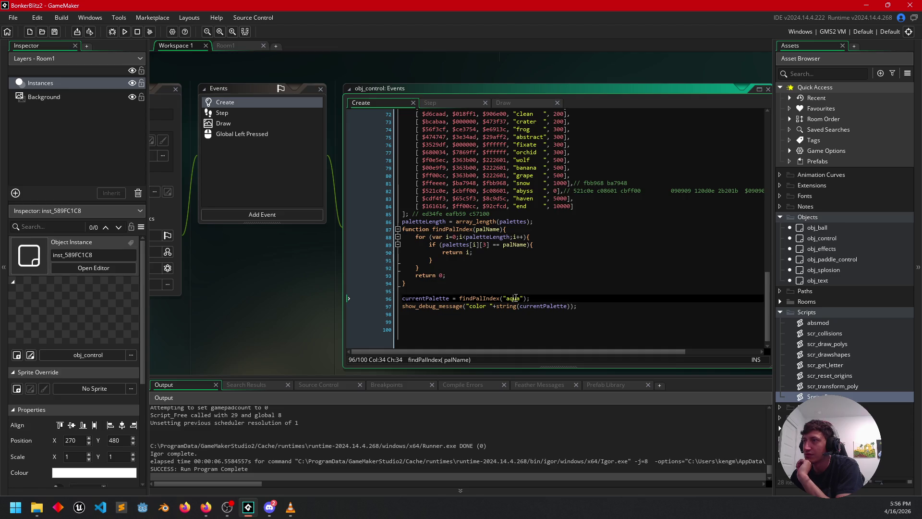
scroll(534, 134, up, 9)
scroll(534, 133, up, 3)
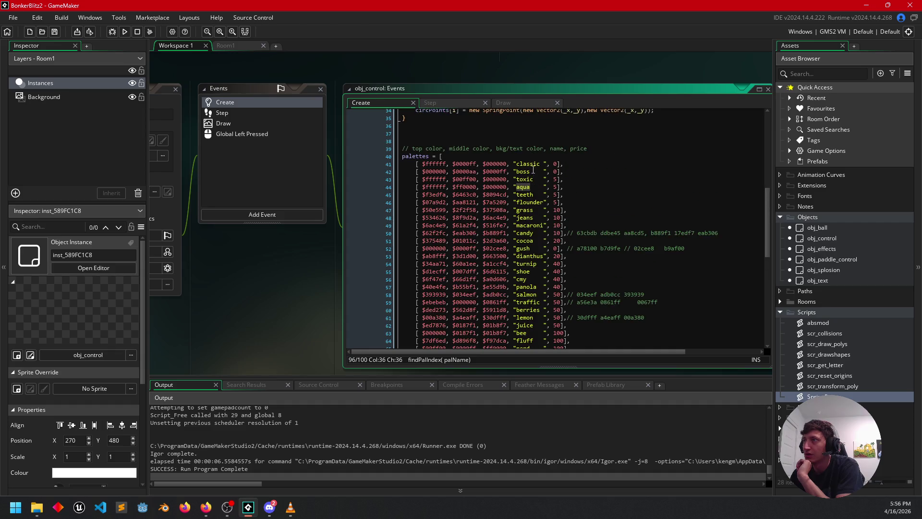
click(544, 188)
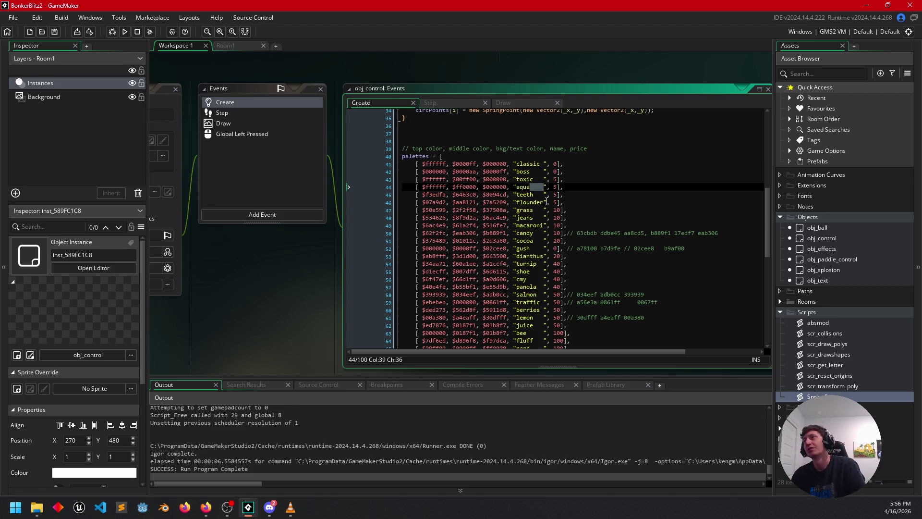
click(565, 210)
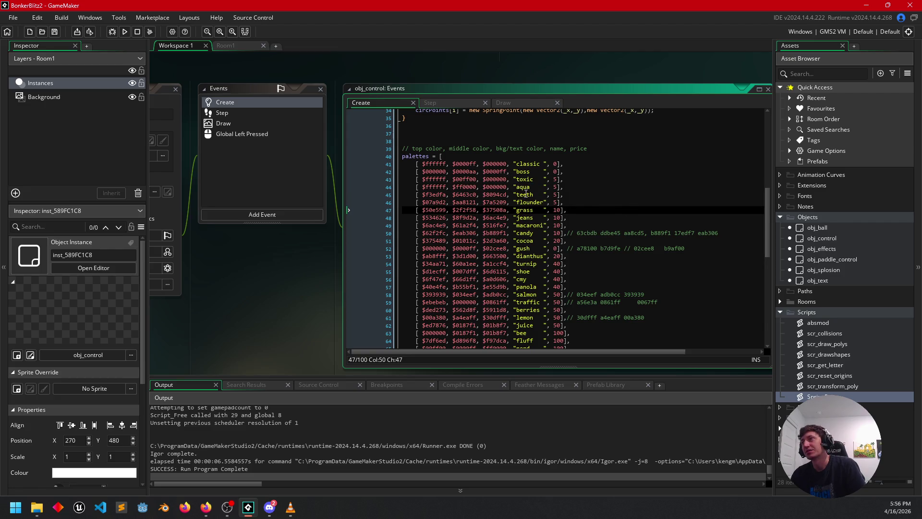
scroll(534, 190, down, 11)
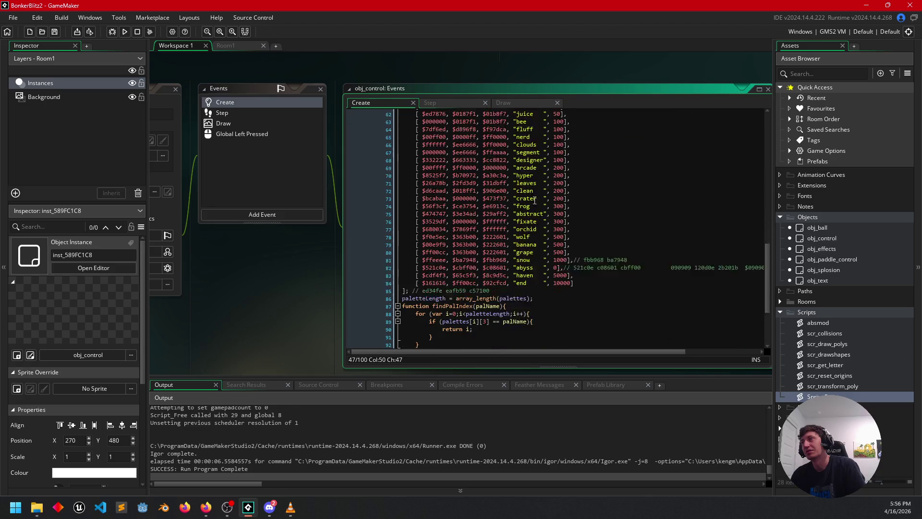
scroll(495, 288, down, 2)
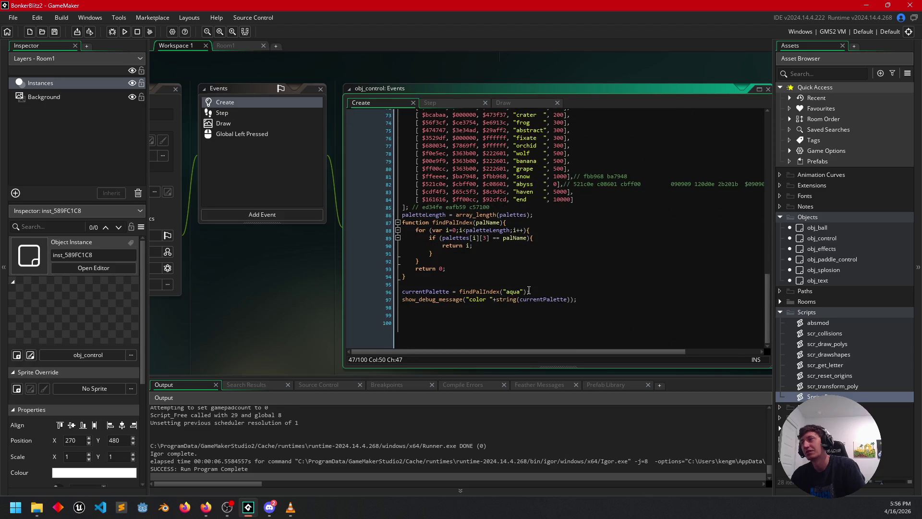
click(523, 298)
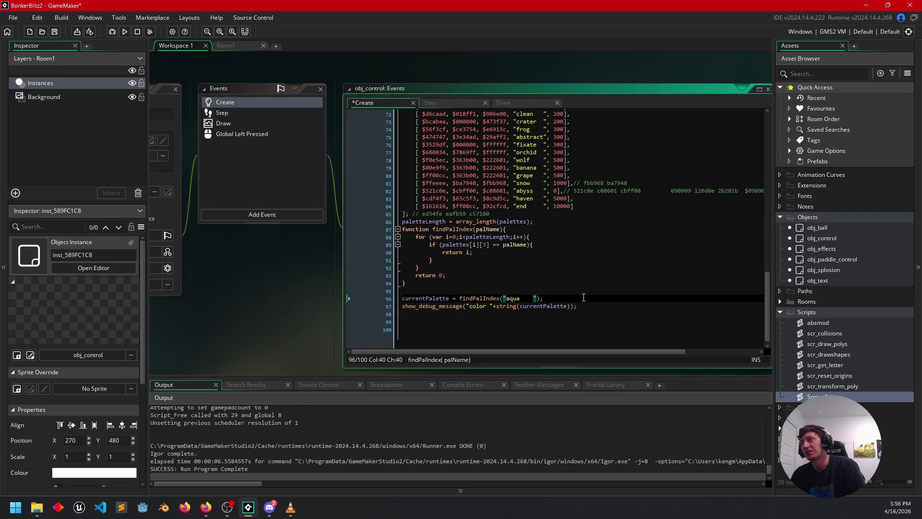
Run the game, steer the paddle briefly with the joystick, then close the game window
click(125, 32)
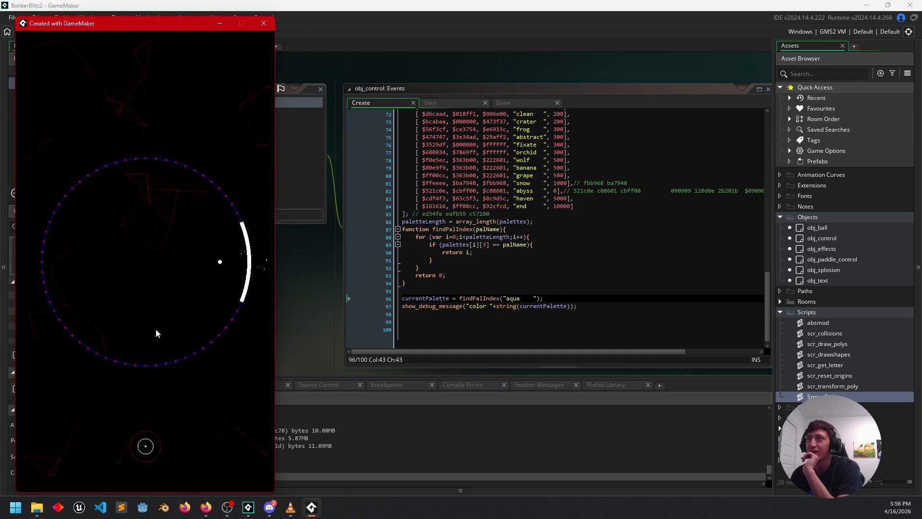
mouse_move(146, 444)
mouse_down()
mouse_move(100, 450)
mouse_move(110, 430)
mouse_move(131, 470)
mouse_move(169, 474)
mouse_move(202, 427)
mouse_move(153, 354)
mouse_move(197, 345)
mouse_move(111, 462)
mouse_move(158, 387)
mouse_move(157, 456)
mouse_move(143, 474)
mouse_move(117, 462)
mouse_move(170, 471)
mouse_move(79, 446)
mouse_move(195, 396)
mouse_move(101, 450)
mouse_move(161, 499)
mouse_move(180, 475)
mouse_move(201, 444)
mouse_move(162, 420)
mouse_move(106, 437)
mouse_move(122, 477)
mouse_move(113, 469)
mouse_up()
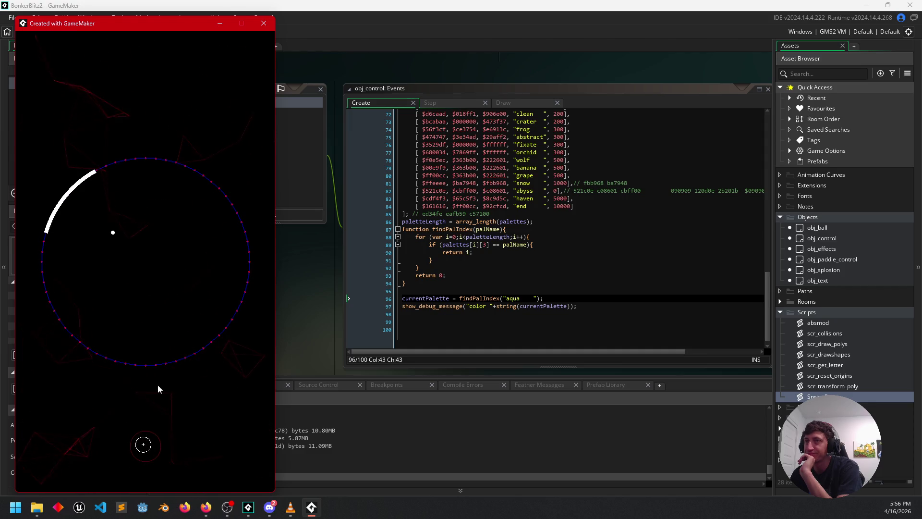
click(264, 23)
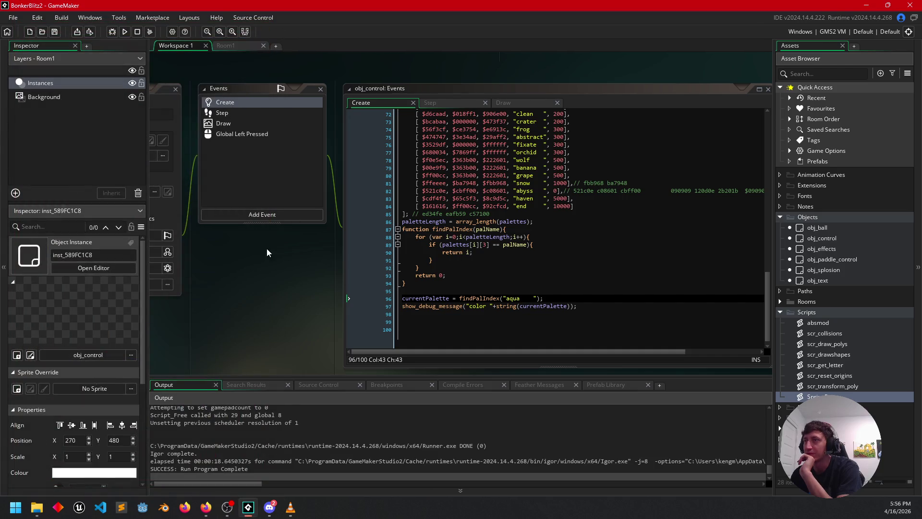
Close the SpringPoint.gml script editor and pan the workspace to obj_paddle_control's Events window
scroll(226, 236, down, 1)
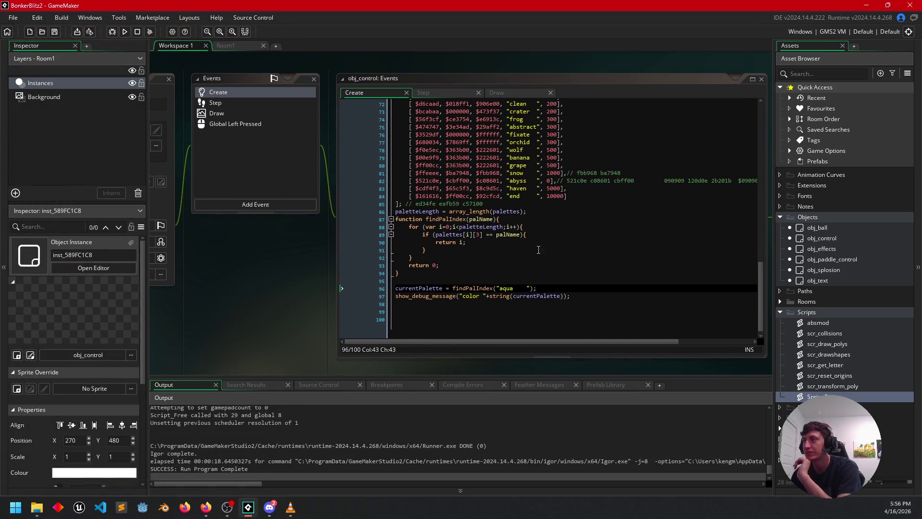
mouse_move(284, 313)
mouse_down()
mouse_move(314, 204)
mouse_move(238, 206)
mouse_up()
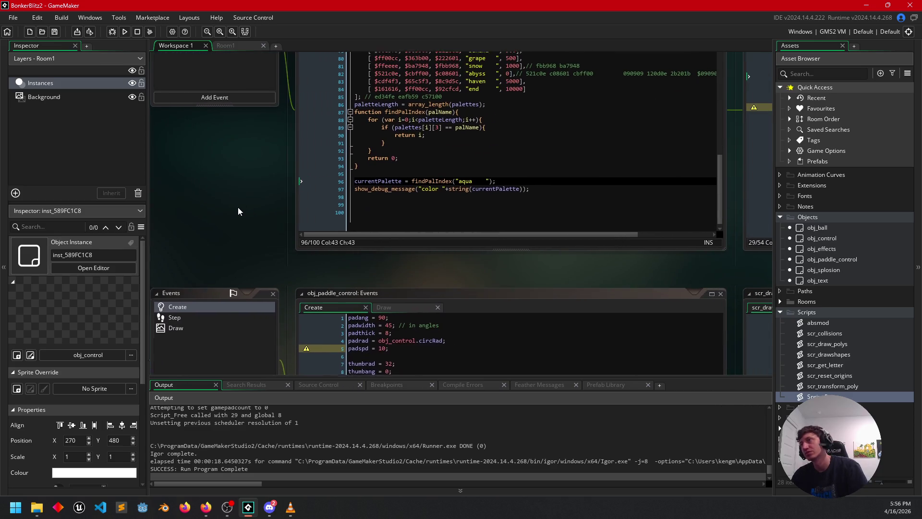
mouse_move(519, 280)
mouse_down()
mouse_move(416, 307)
mouse_move(237, 326)
mouse_up()
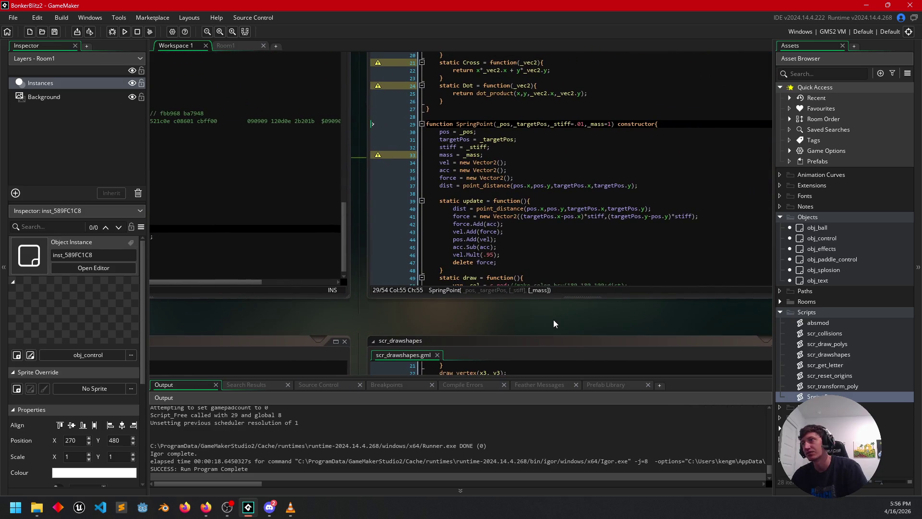
drag(553, 323, 483, 370)
click(578, 224)
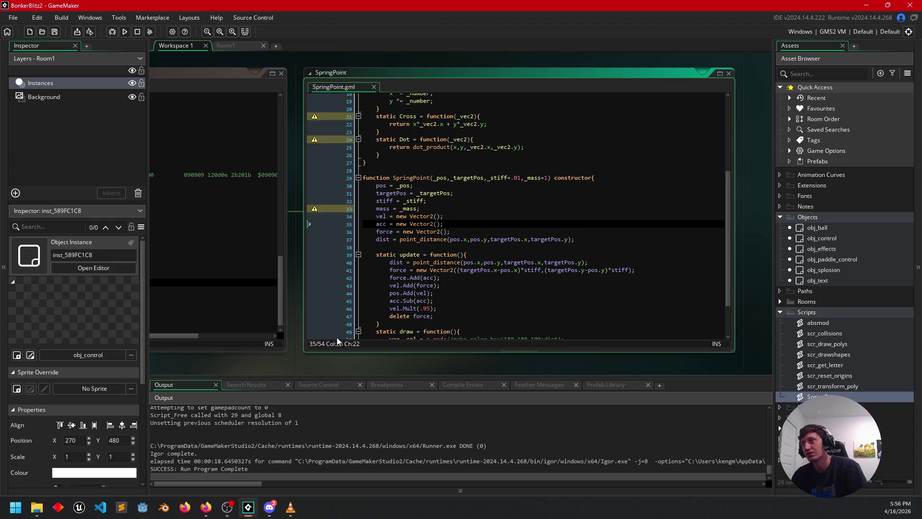
click(373, 86)
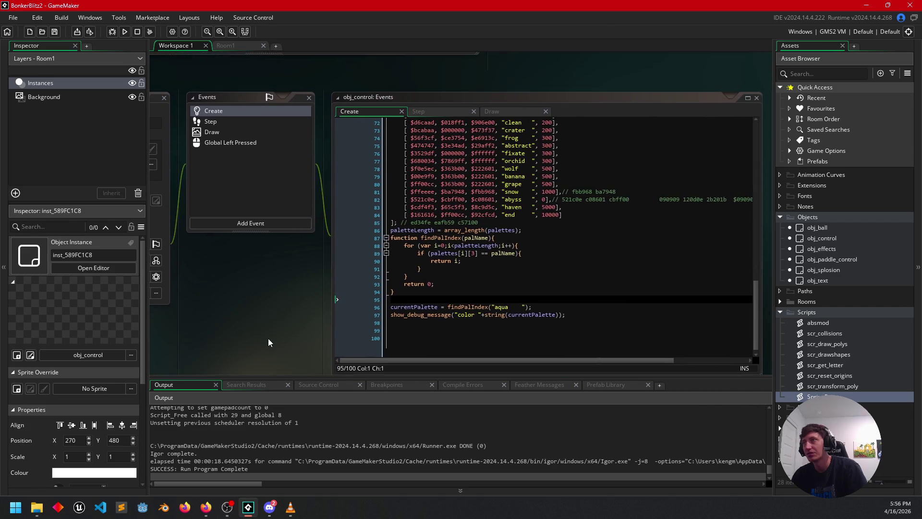
drag(268, 342, 265, 319)
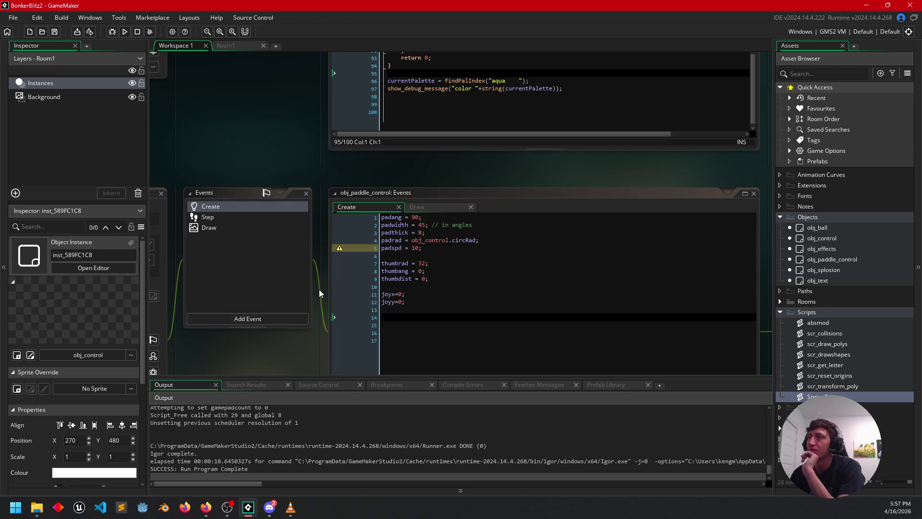
mouse_move(278, 341)
mouse_down()
mouse_move(403, 278)
mouse_move(361, 278)
mouse_up()
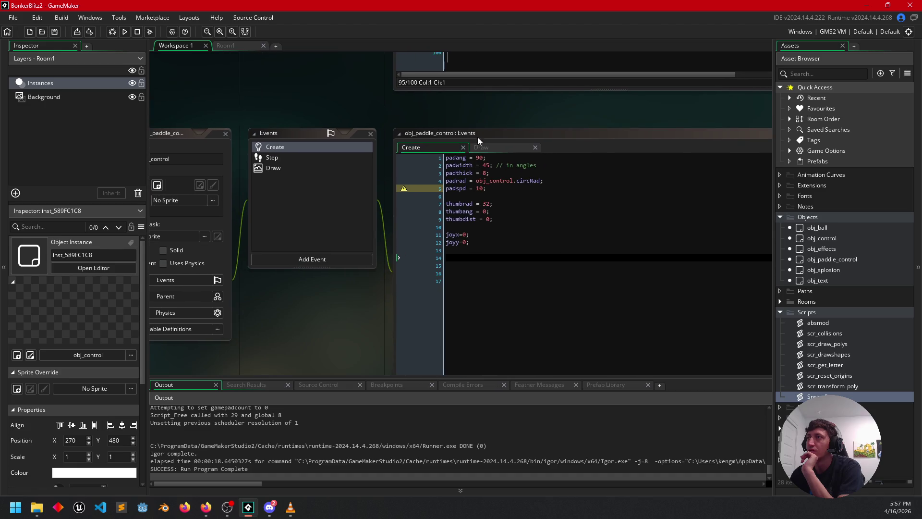
Show obj_paddle_control's Draw code, checking obj_control's draw_set_colour palette index for reference
click(503, 149)
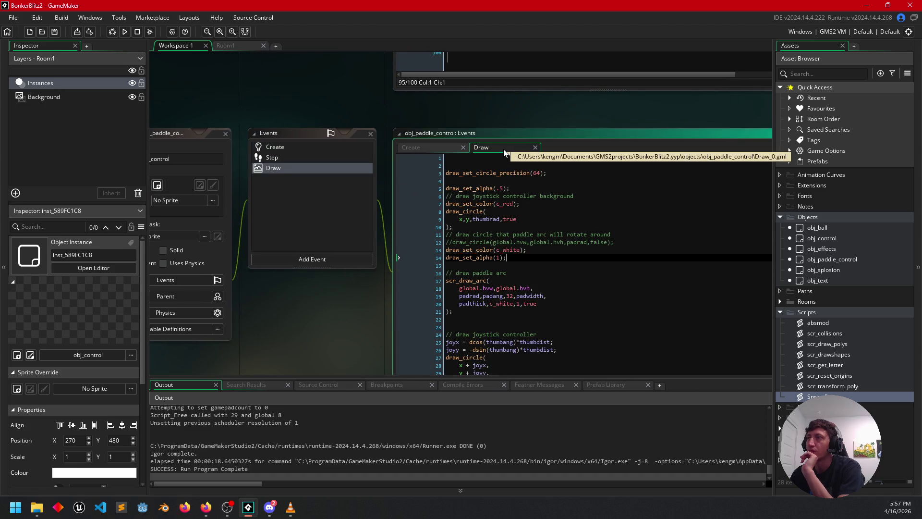
drag(332, 345, 269, 327)
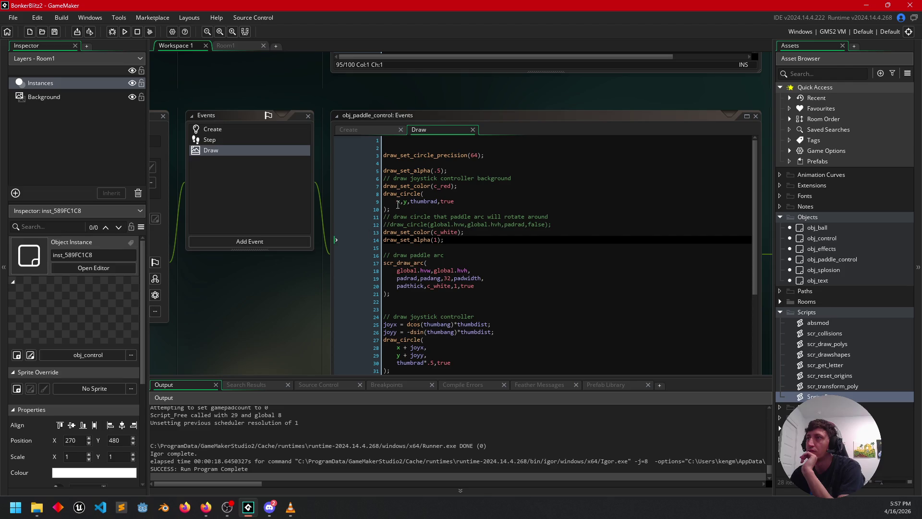
click(433, 187)
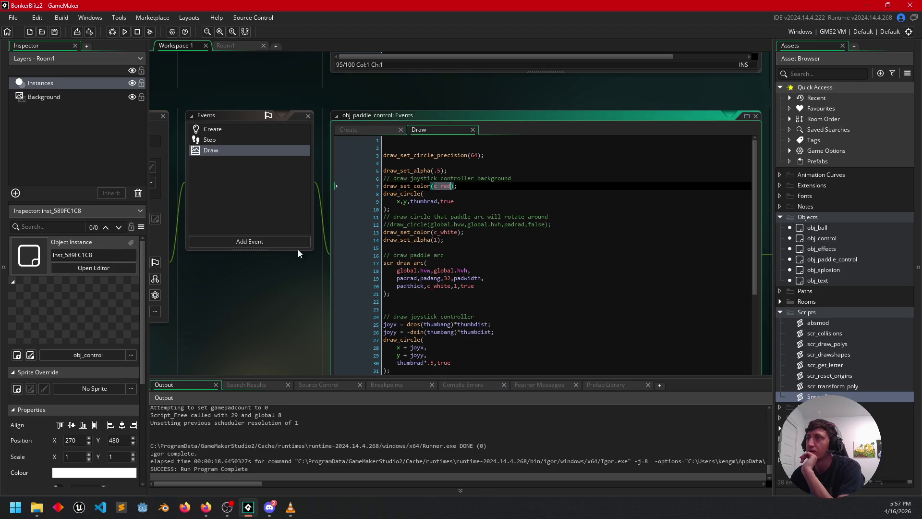
drag(263, 326, 283, 334)
scroll(248, 293, up, 5)
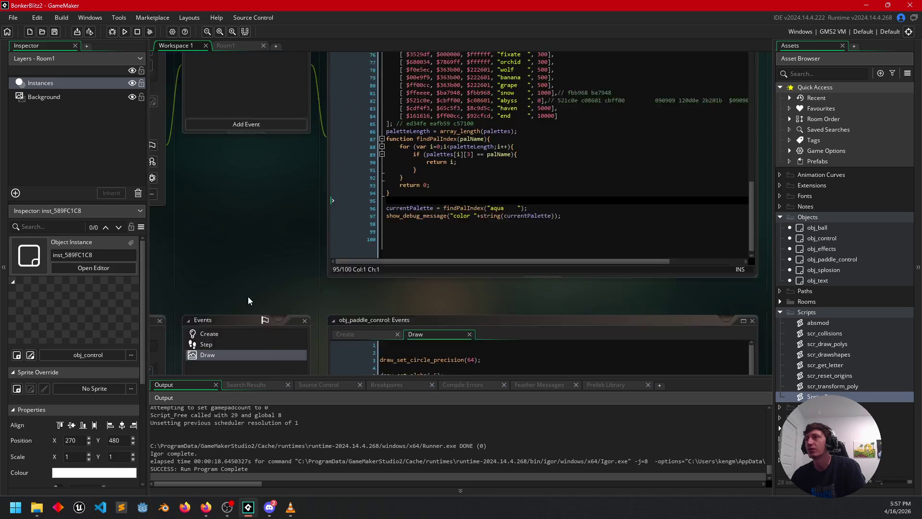
drag(241, 275, 284, 97)
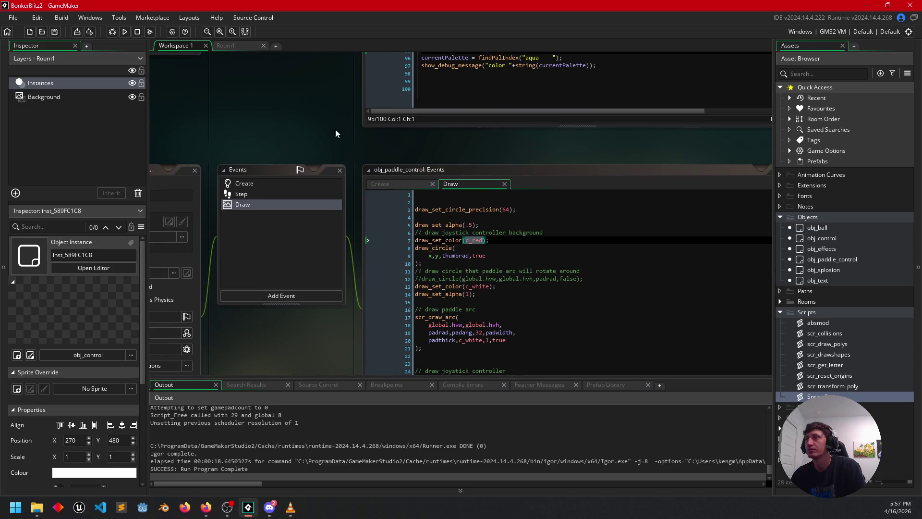
scroll(339, 132, up, 7)
click(453, 149)
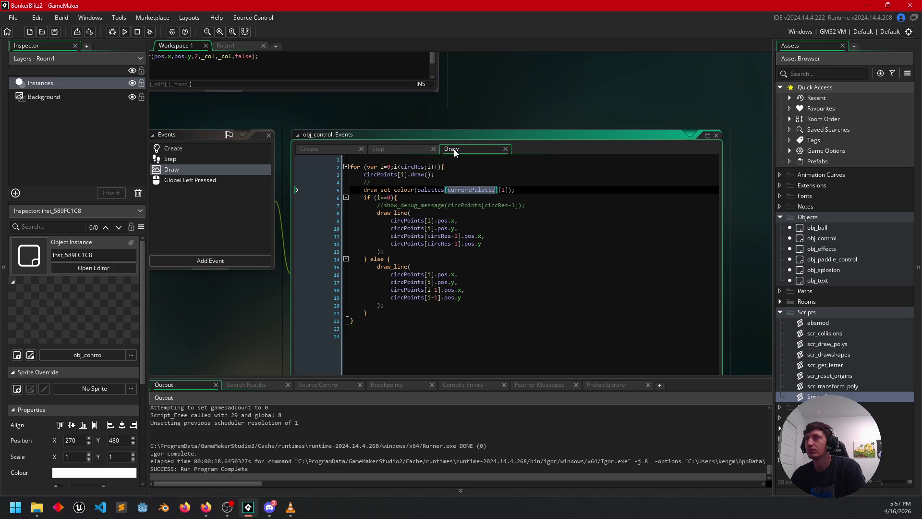
drag(511, 191, 418, 192)
key(ctrl+c)
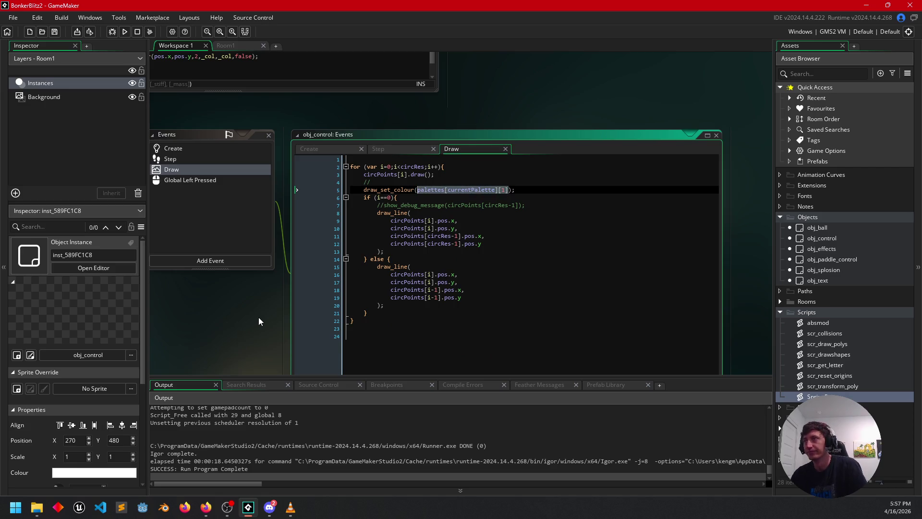
drag(211, 345, 328, 88)
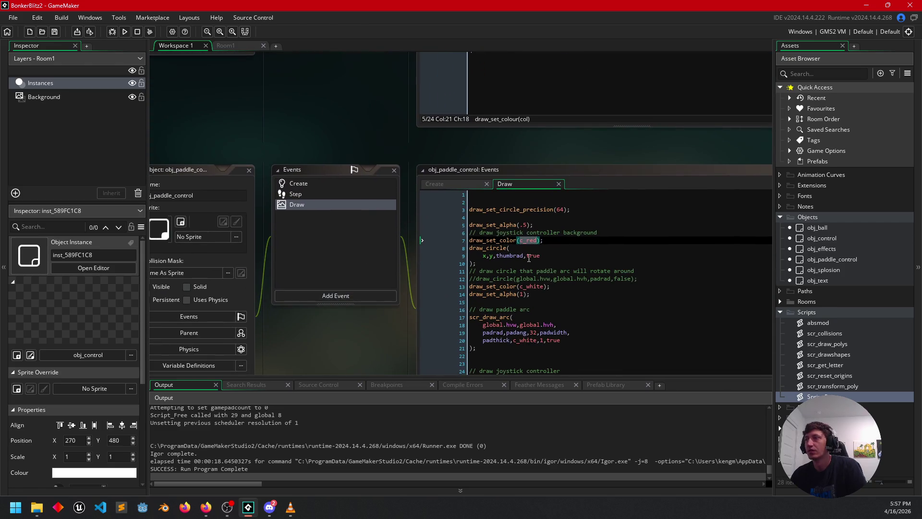
Replace c_red on line 7 with obj_control.palettes[currentPalette][1] for the joystick background
click(533, 242)
double_click(533, 241)
key(ctrl+v)
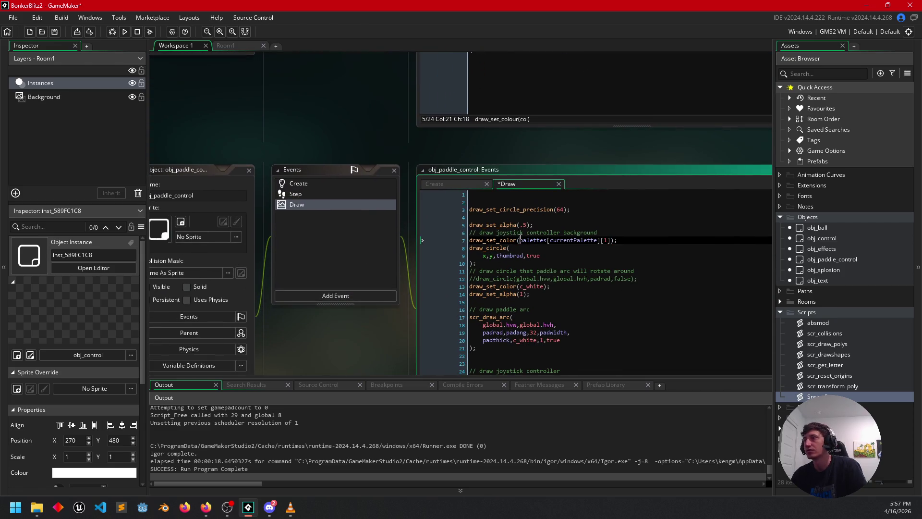
text(obj)
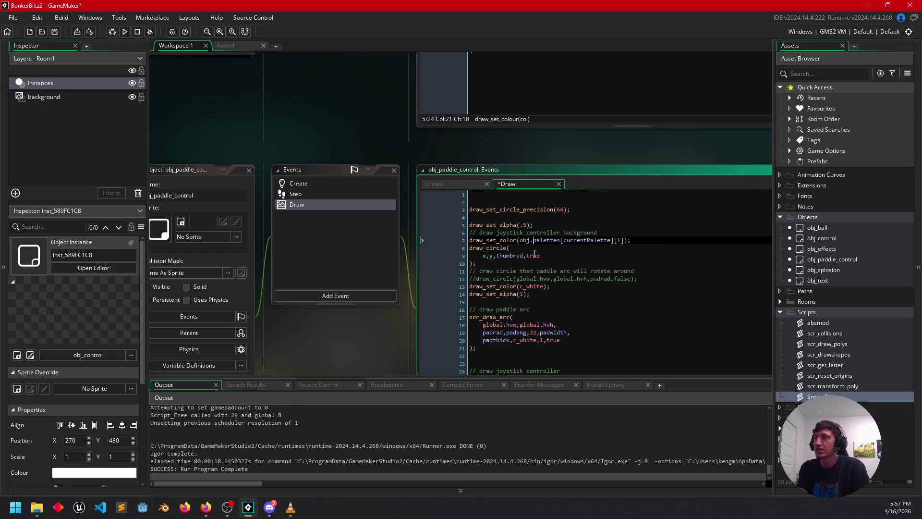
text(_control)
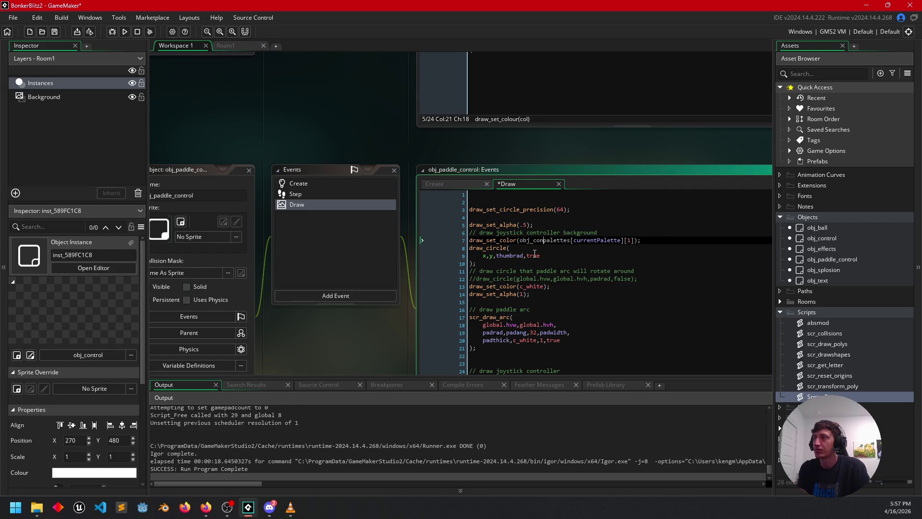
text(.)
click(580, 247)
mouse_move(376, 355)
mouse_down()
mouse_move(346, 288)
mouse_move(276, 283)
mouse_move(284, 279)
mouse_up()
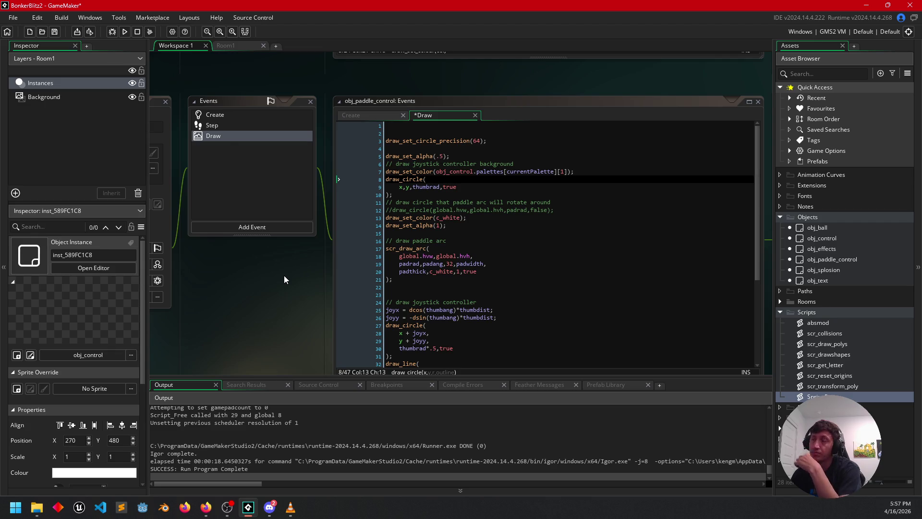
mouse_move(249, 286)
mouse_down()
mouse_move(310, 243)
mouse_move(319, 222)
mouse_move(265, 282)
mouse_up()
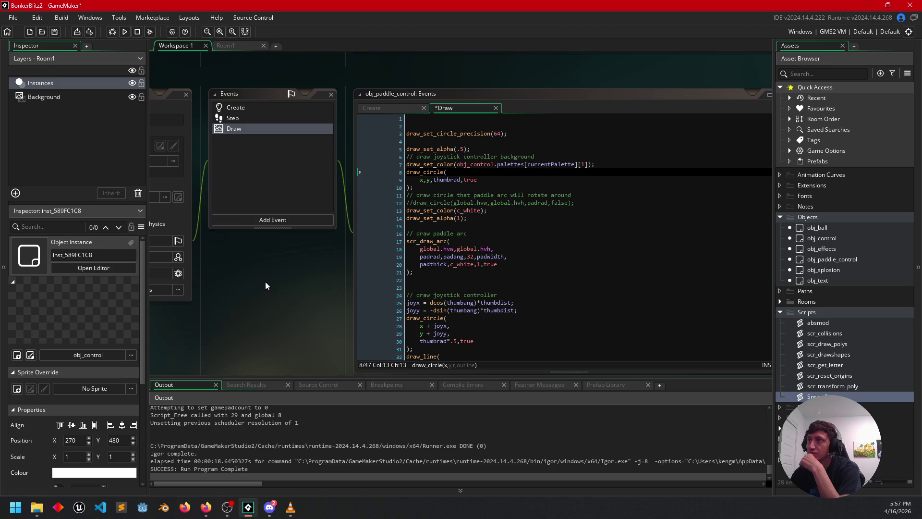
drag(323, 275, 322, 285)
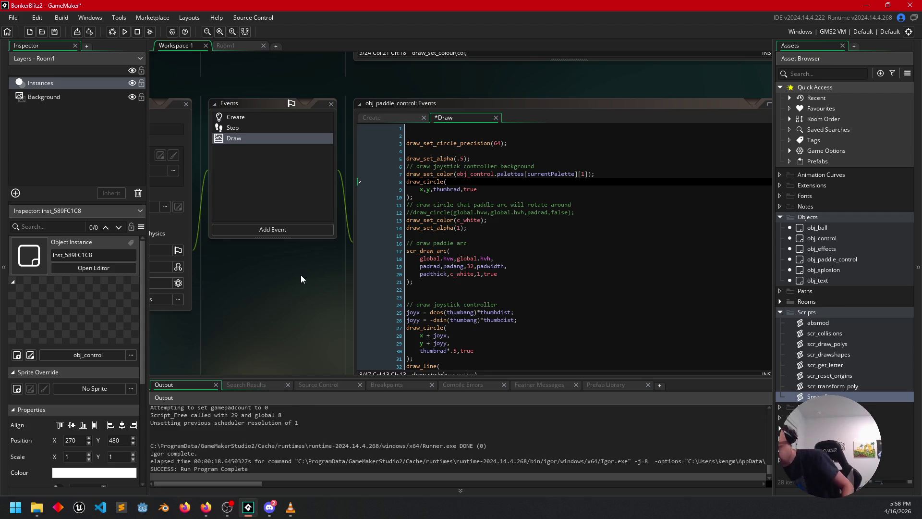
drag(328, 272, 332, 299)
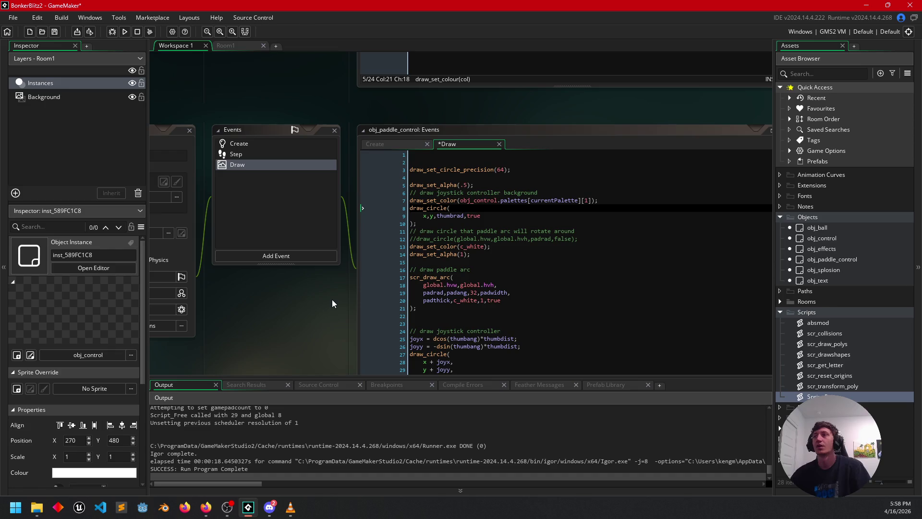
Show obj_control's Create code at empty line 99, then switch to its Step event code
drag(305, 74, 300, 301)
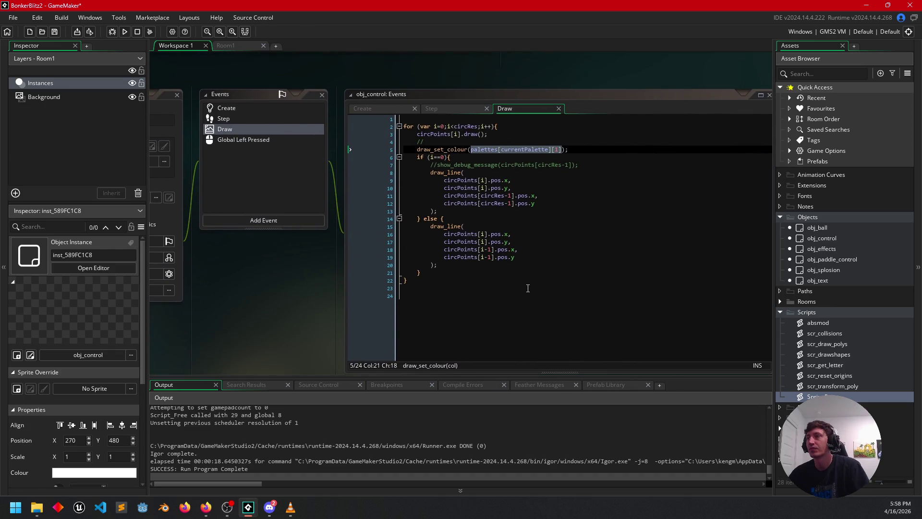
drag(299, 276, 356, 249)
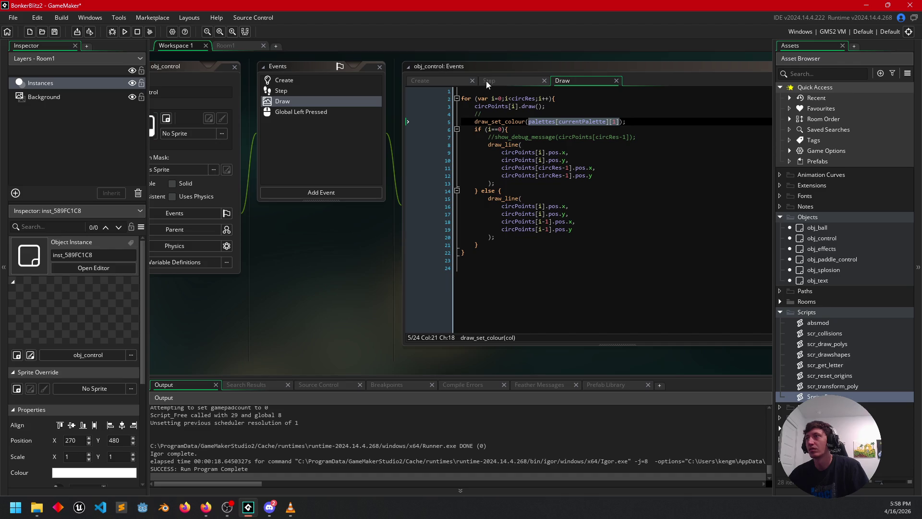
click(425, 81)
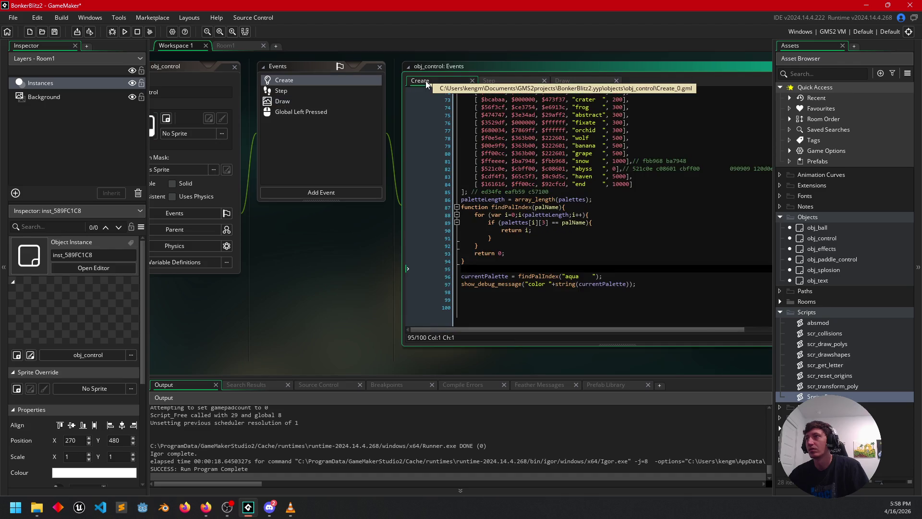
click(520, 300)
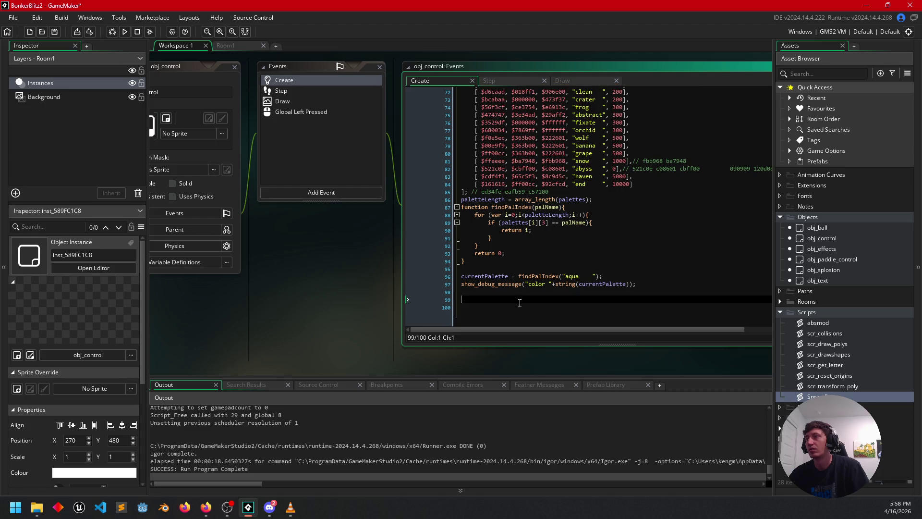
click(494, 82)
key(Return)
key(Return)
key(Up)
key(Up)
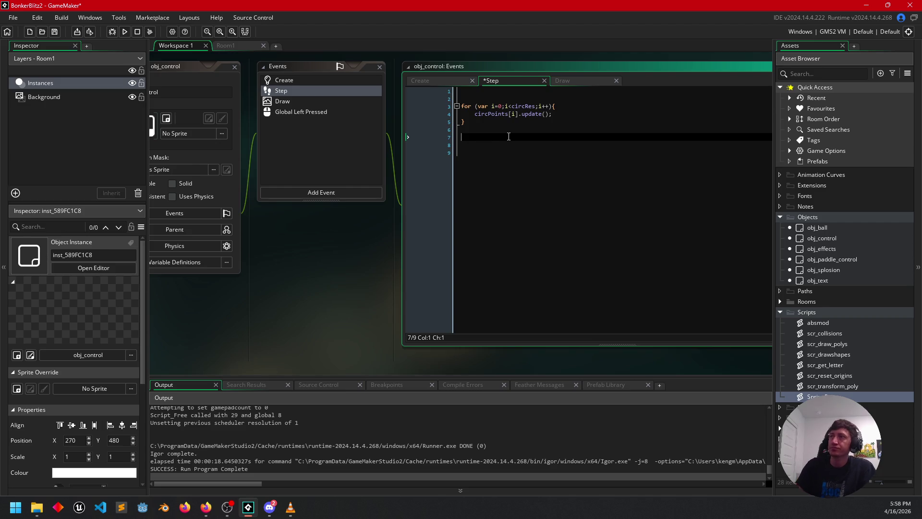
click(418, 80)
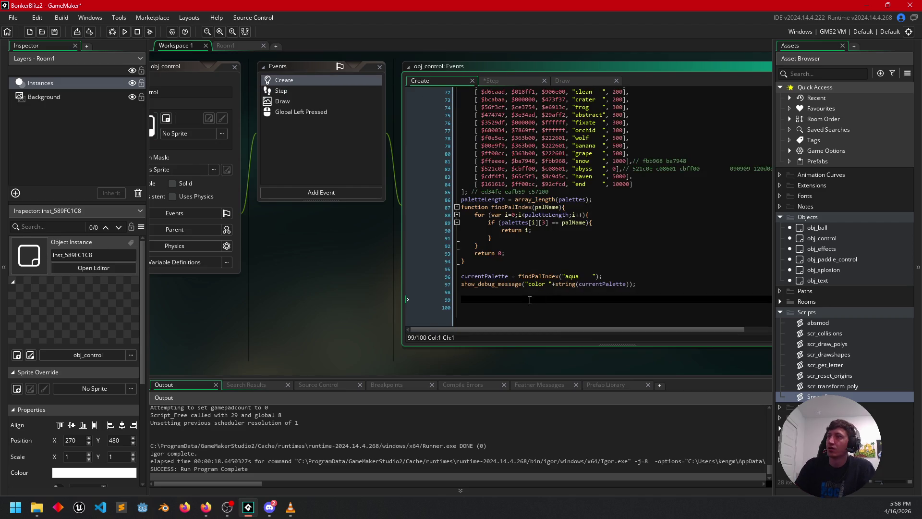
text(global.col)
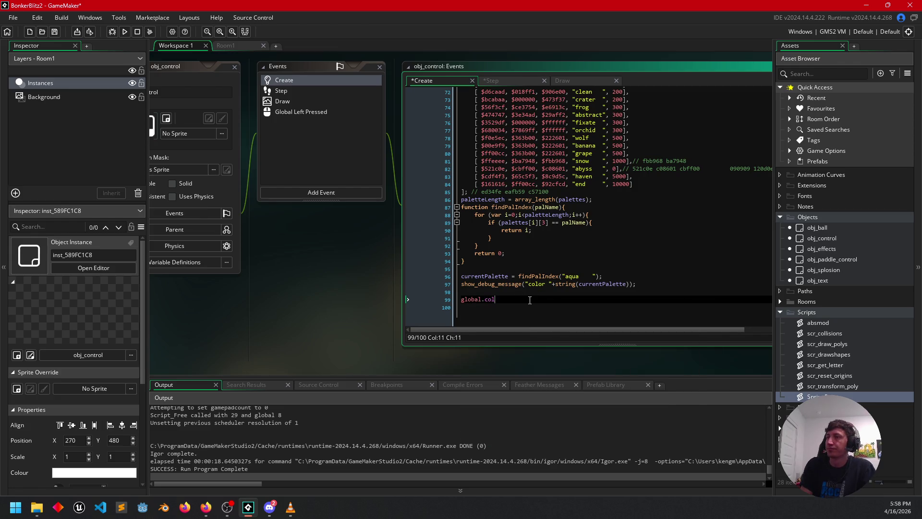
text(0;)
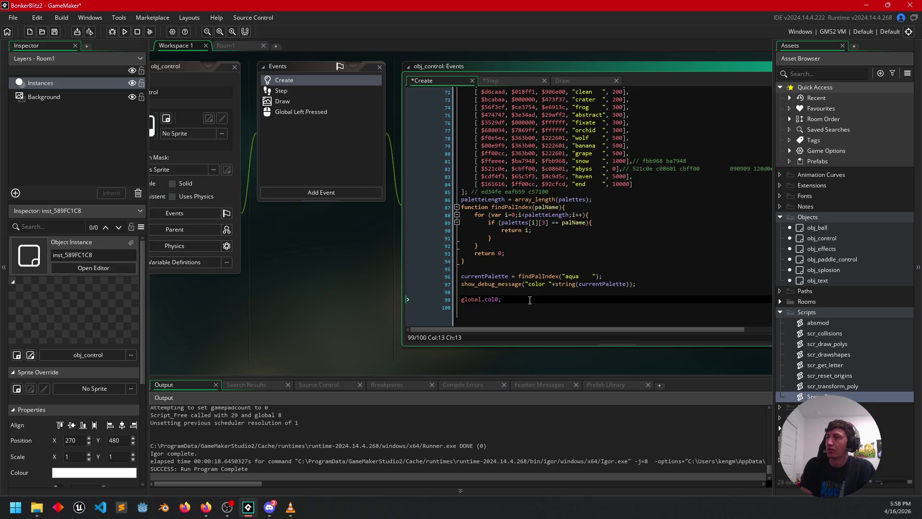
key(Left)
text(=)
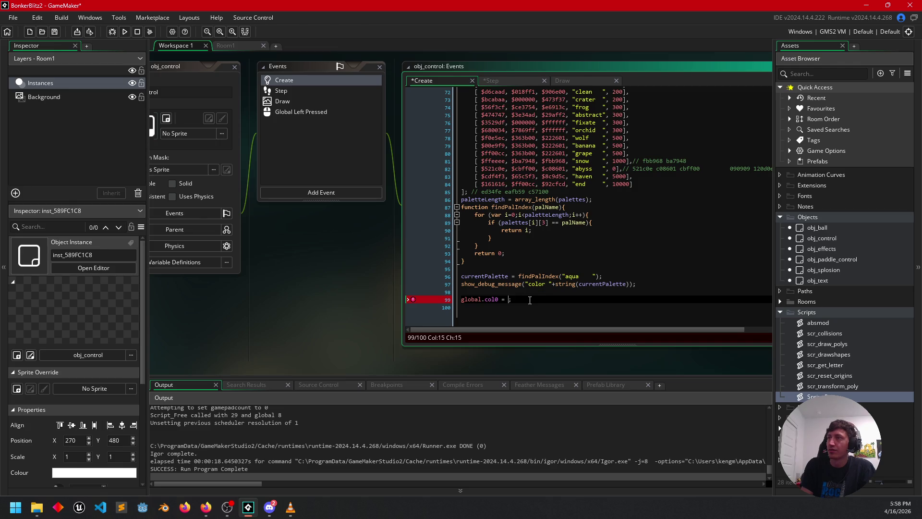
key(Delete)
key(BackSpace)
key(BackSpace)
key(BackSpace)
key(BackSpace)
key(BackSpace)
key(BackSpace)
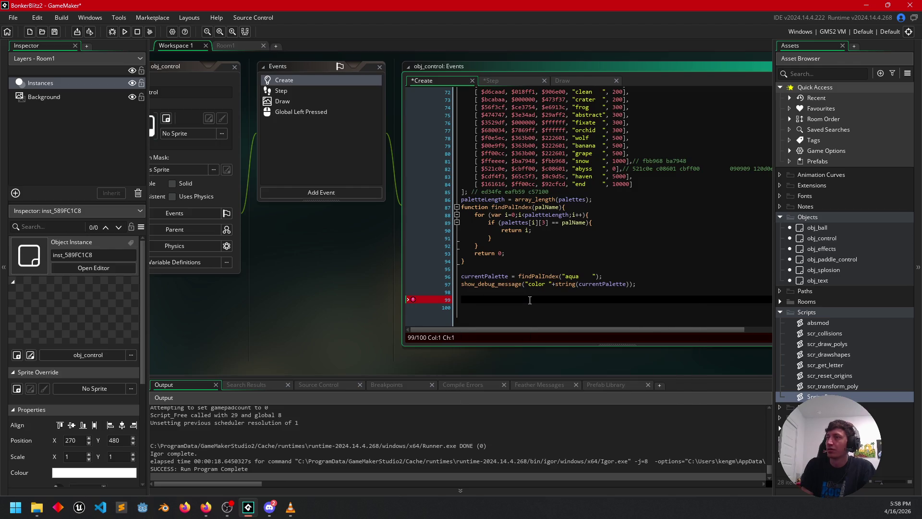
text(#)
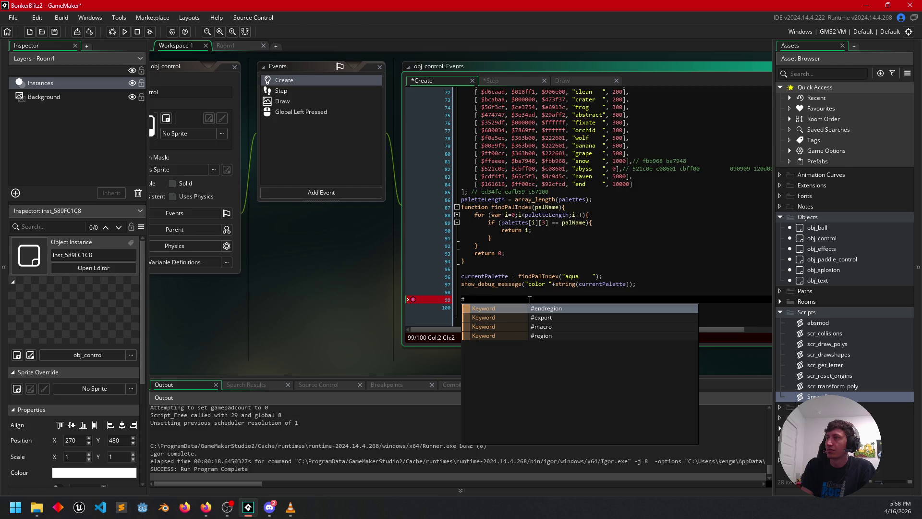
text(col)
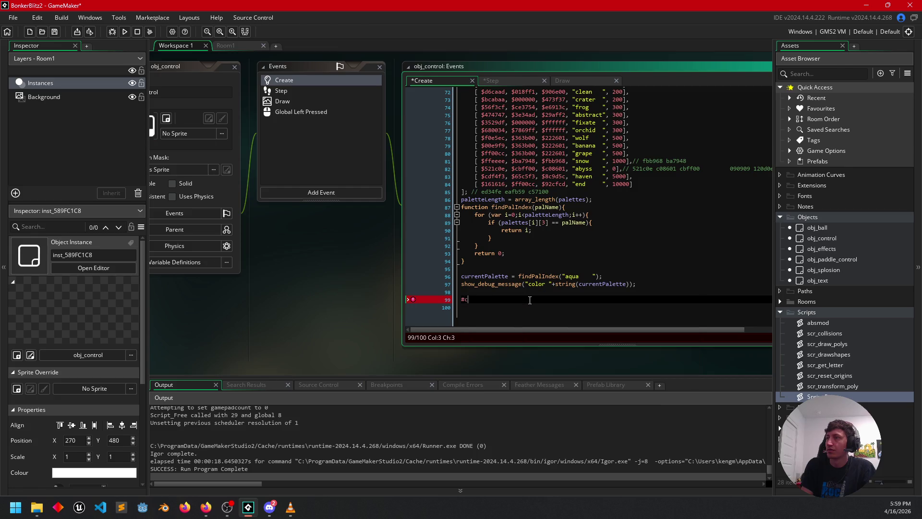
text(ol0 =)
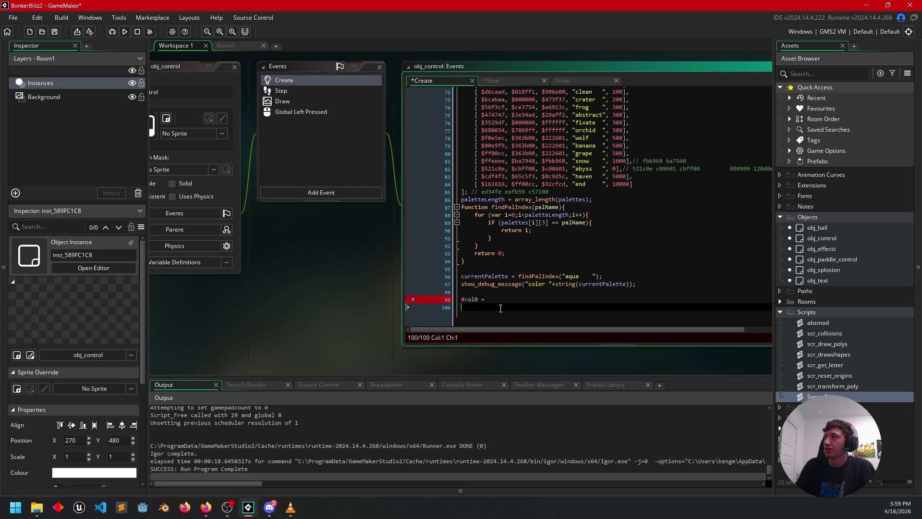
click(447, 302)
key(BackSpace)
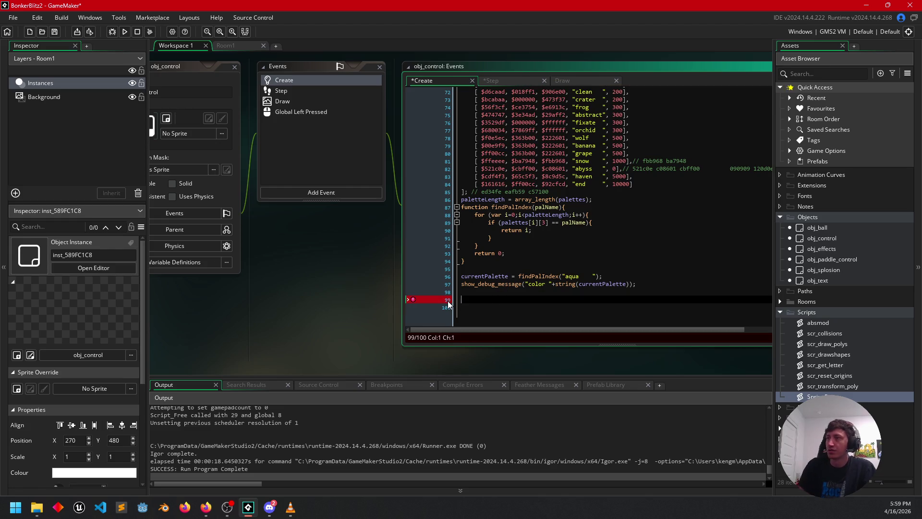
scroll(336, 259, down, 1)
mouse_move(205, 507)
click(248, 461)
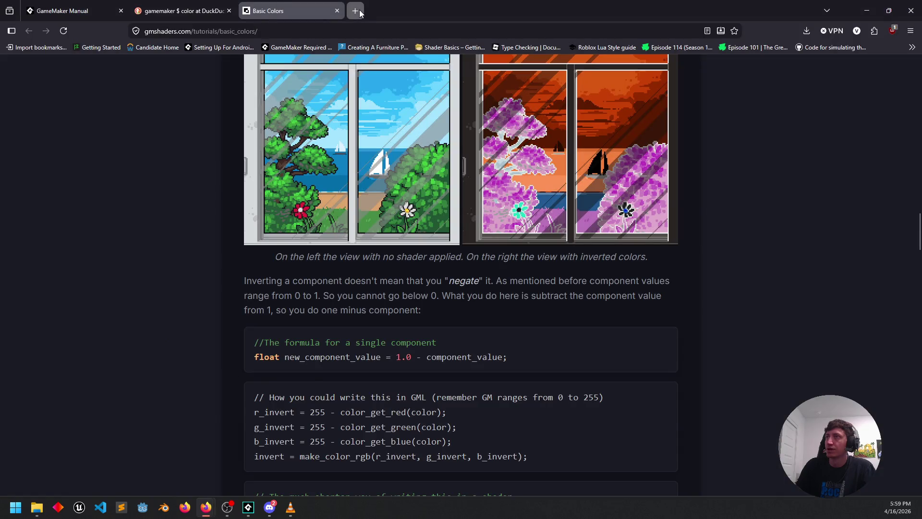
Search the web for 'gamemaker macro' in a new Firefox tab
click(356, 11)
text(r)
text(g)
key(BackSpace)
key(BackSpace)
text(gamemaker macr)
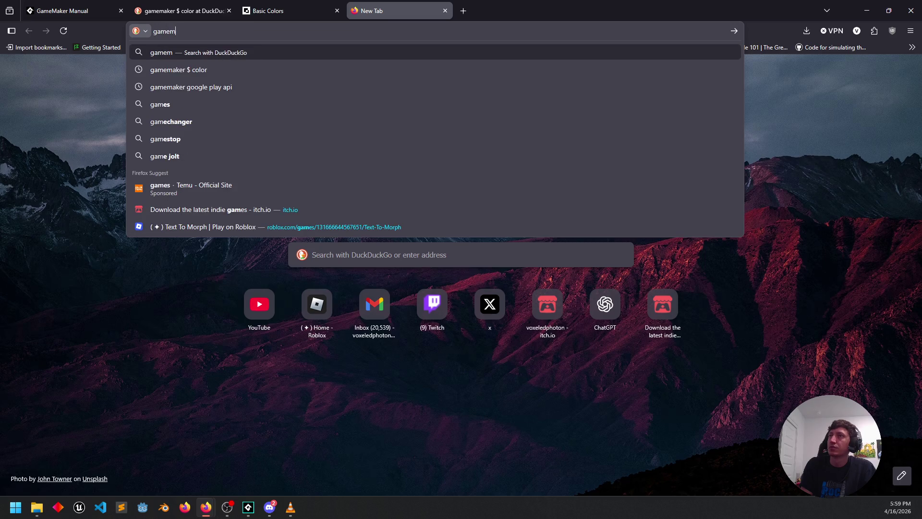
text(o)
key(Return)
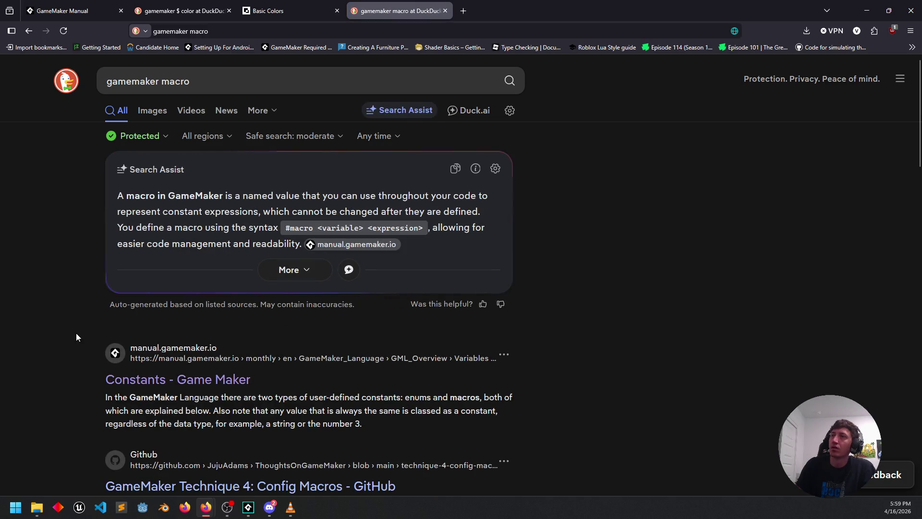
Read the macro syntax example on the manual's Constants page, then return to GameMaker
click(170, 384)
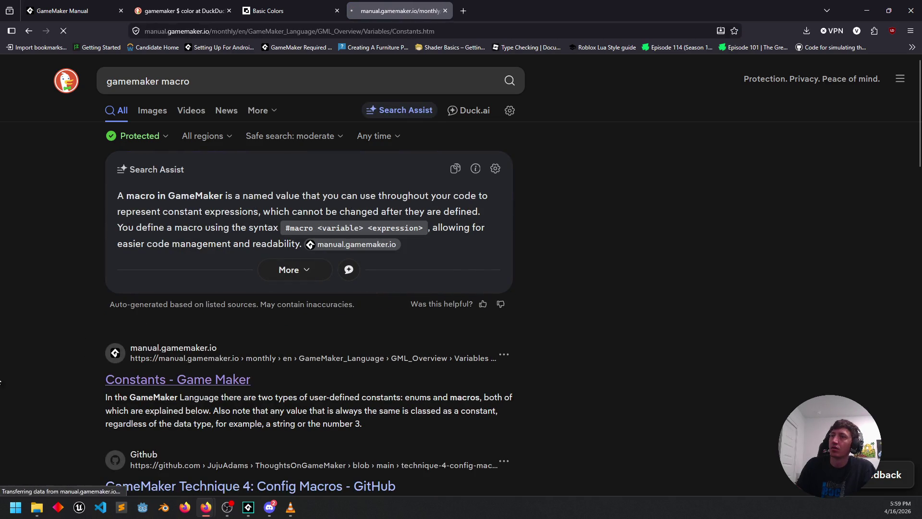
scroll(143, 324, down, 5)
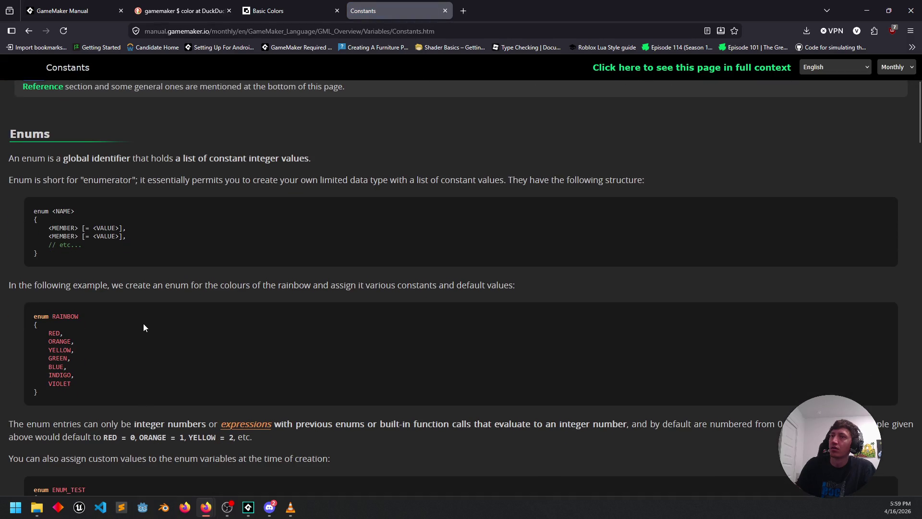
scroll(143, 324, down, 15)
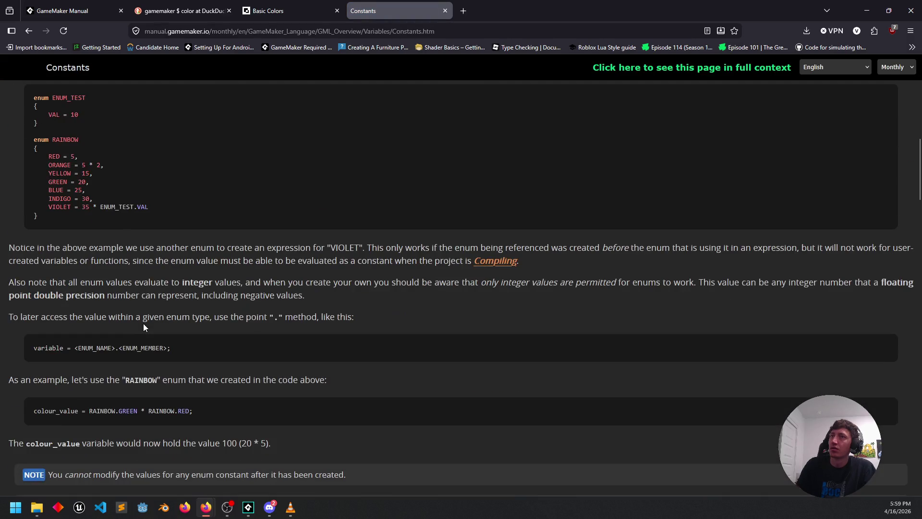
scroll(143, 324, down, 4)
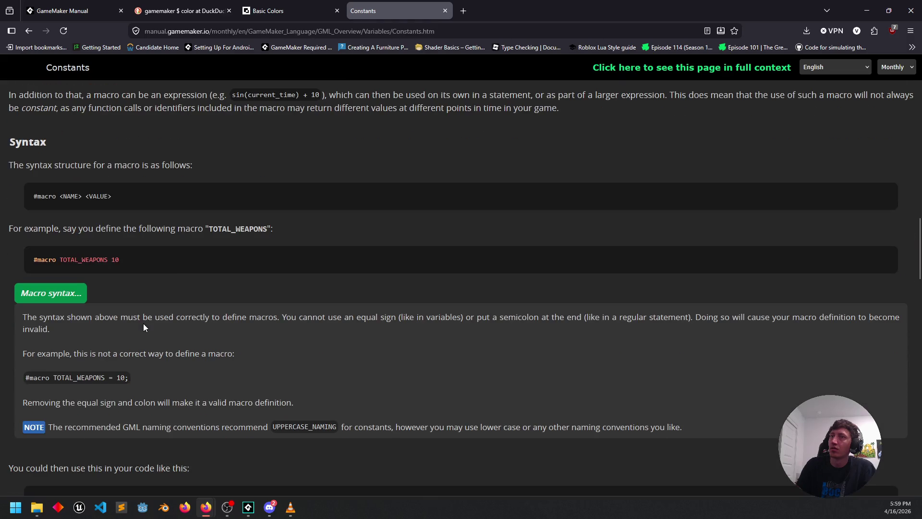
drag(93, 268, 62, 267)
click(124, 274)
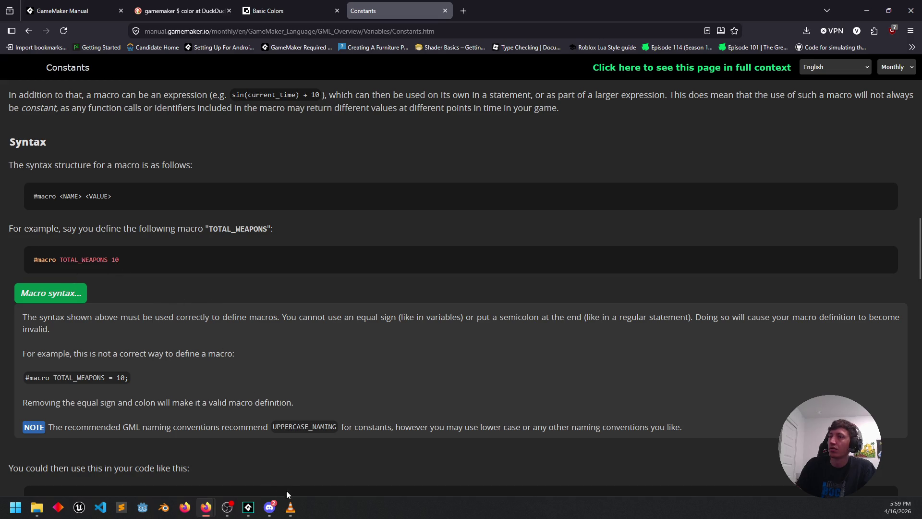
click(254, 481)
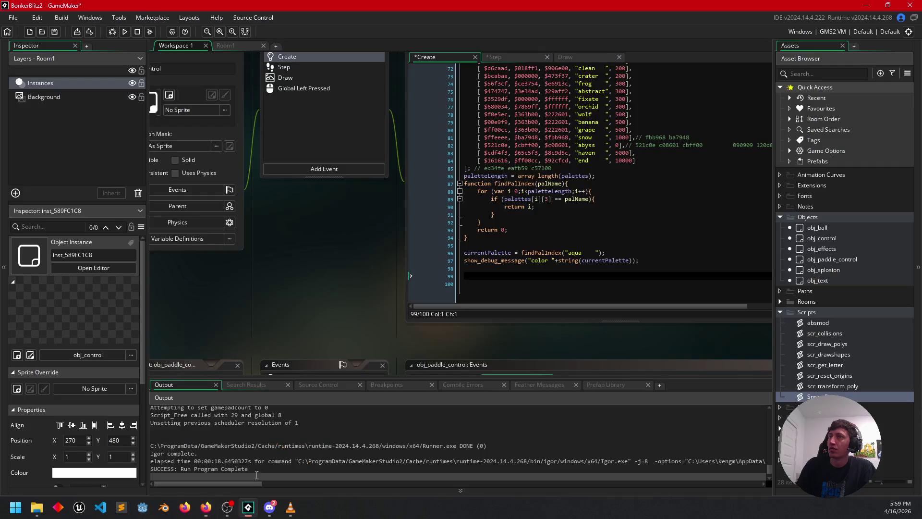
Start a '#macro COL0' declaration on empty line 99 of obj_control's Create code
click(499, 275)
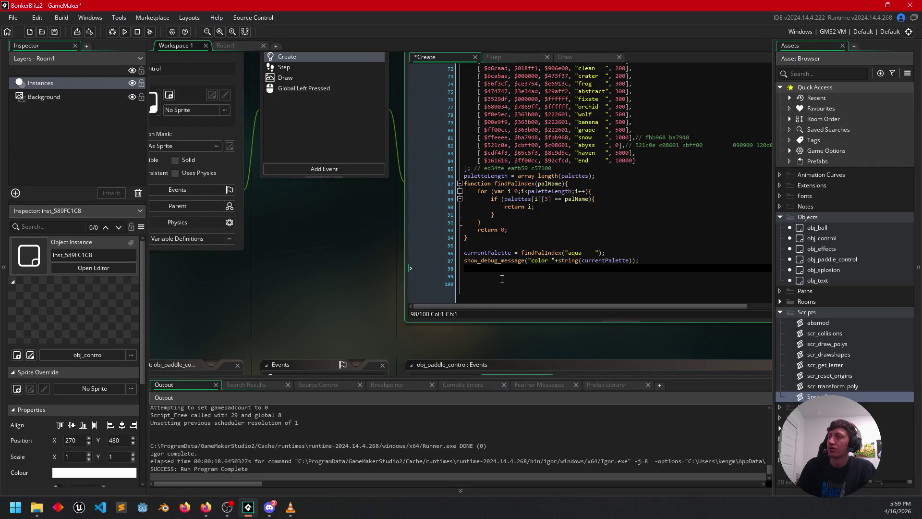
text(#)
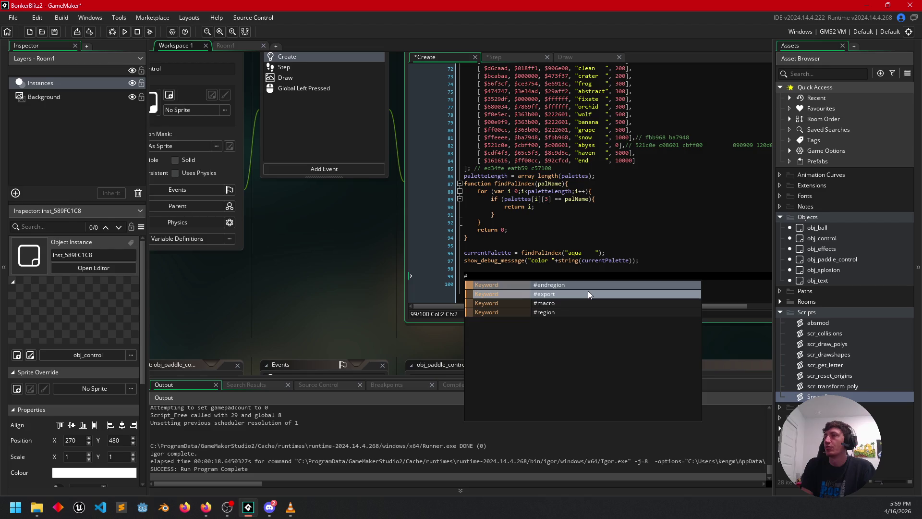
text(macro )
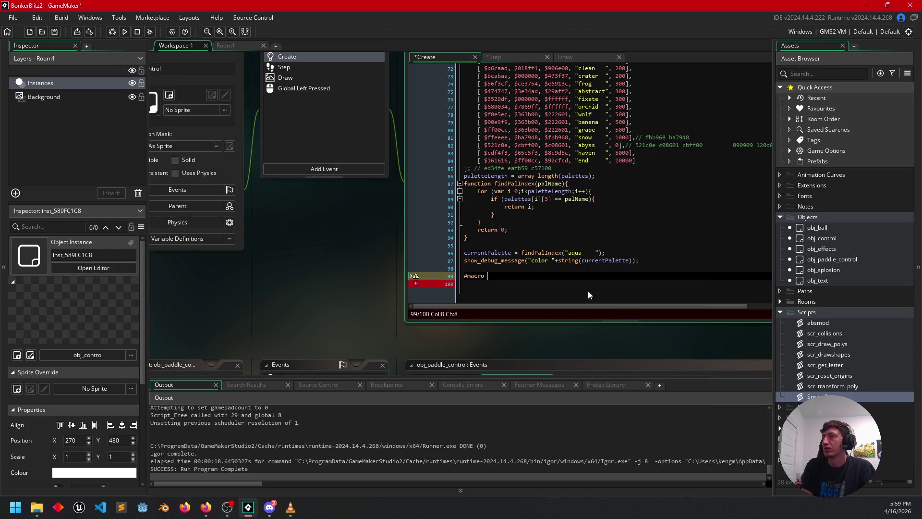
text(COL1)
key(BackSpace)
text(0)
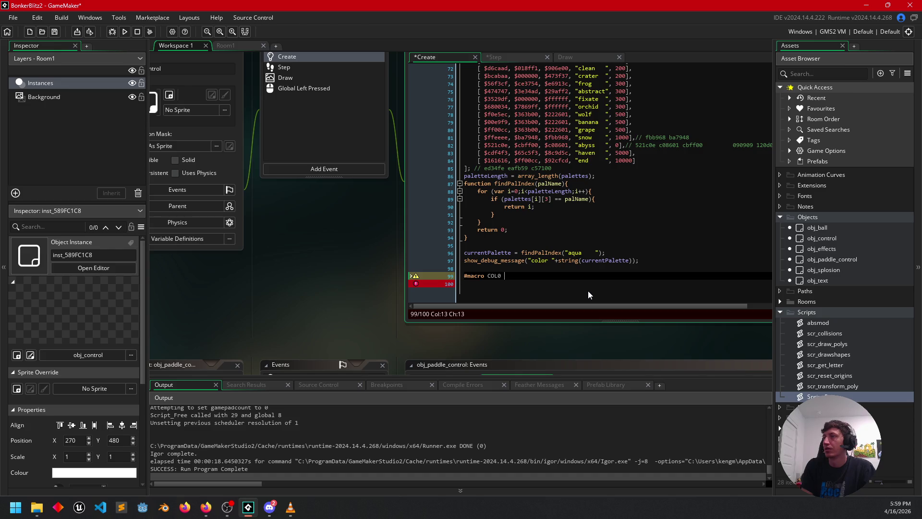
Give COL0 the value palettes[currentPalette][0], autocompleting currentPalette
mouse_move(339, 281)
mouse_down()
mouse_move(280, 272)
mouse_move(235, 314)
mouse_up()
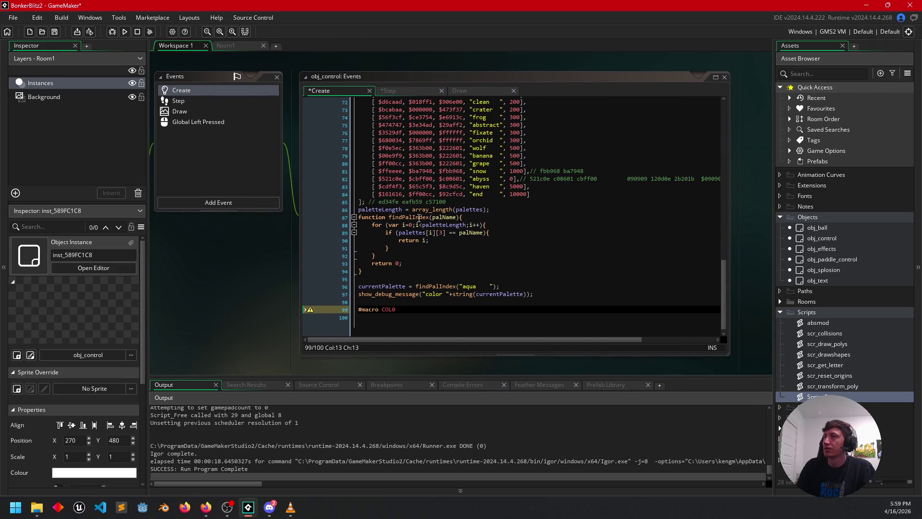
click(413, 310)
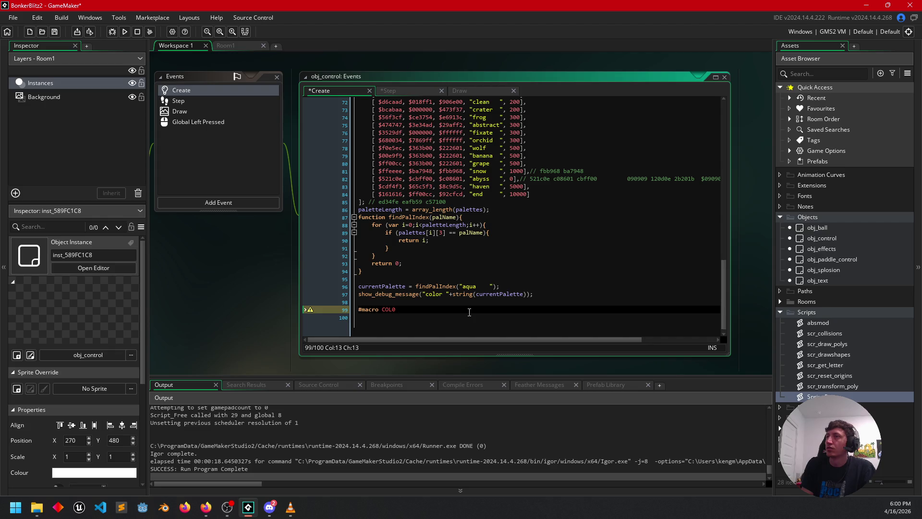
scroll(469, 312, up, 7)
scroll(470, 280, down, 7)
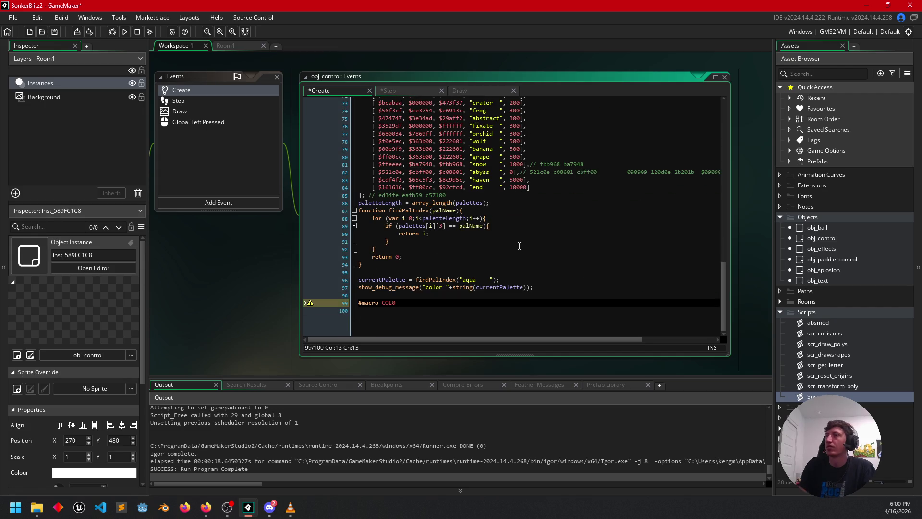
text(palettes[)
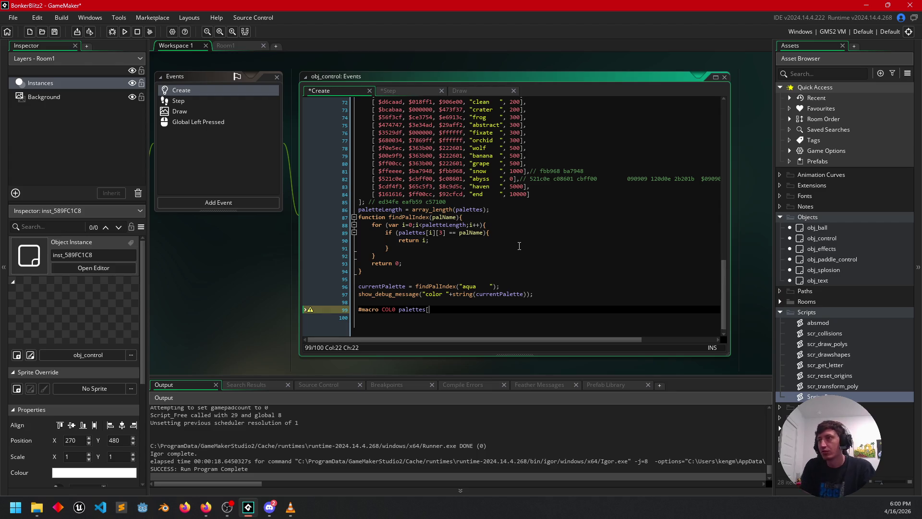
text(find)
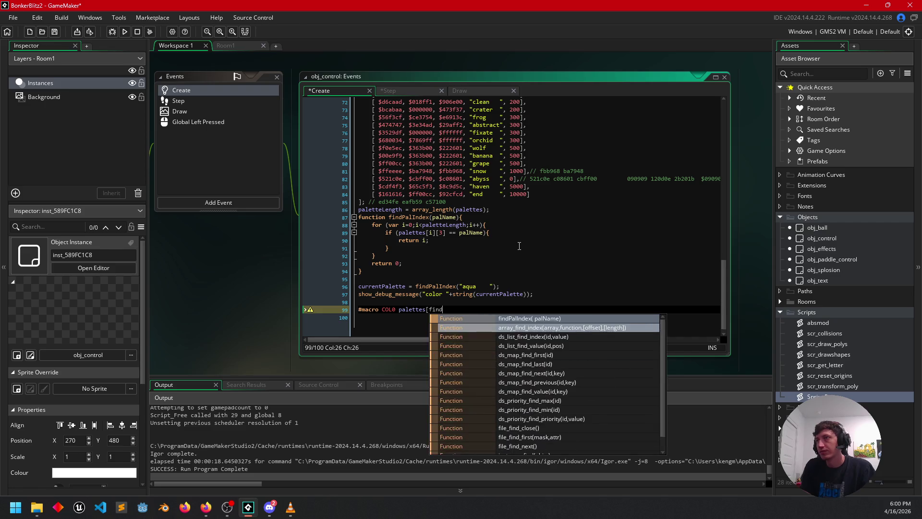
text(PalI)
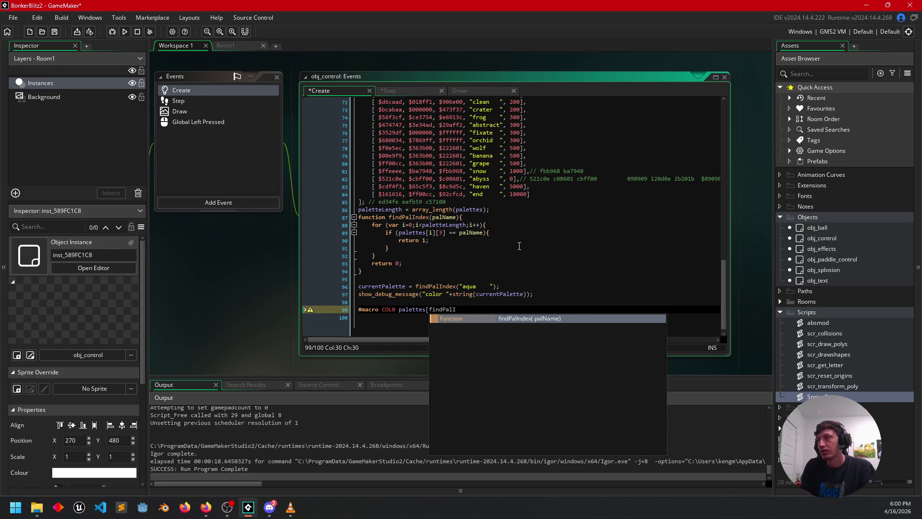
key(Return)
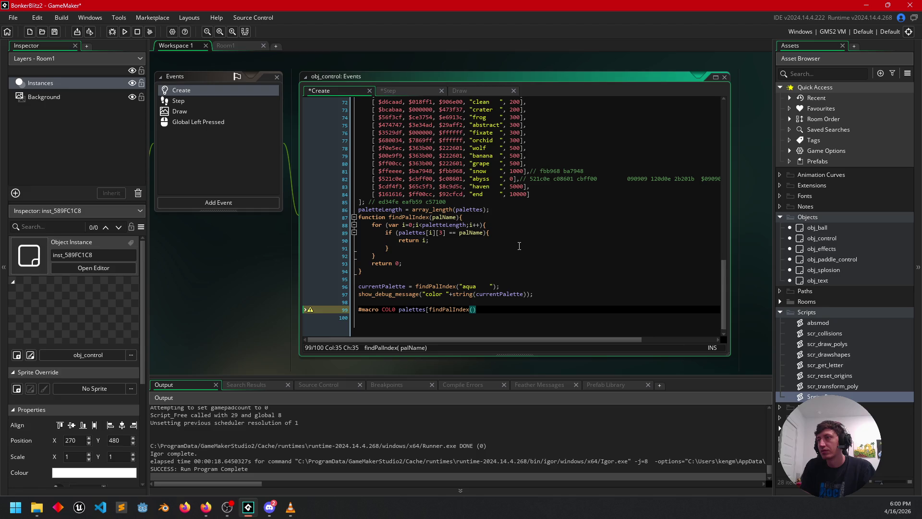
key(BackSpace)
key(BackSpace)
key(BackSpace)
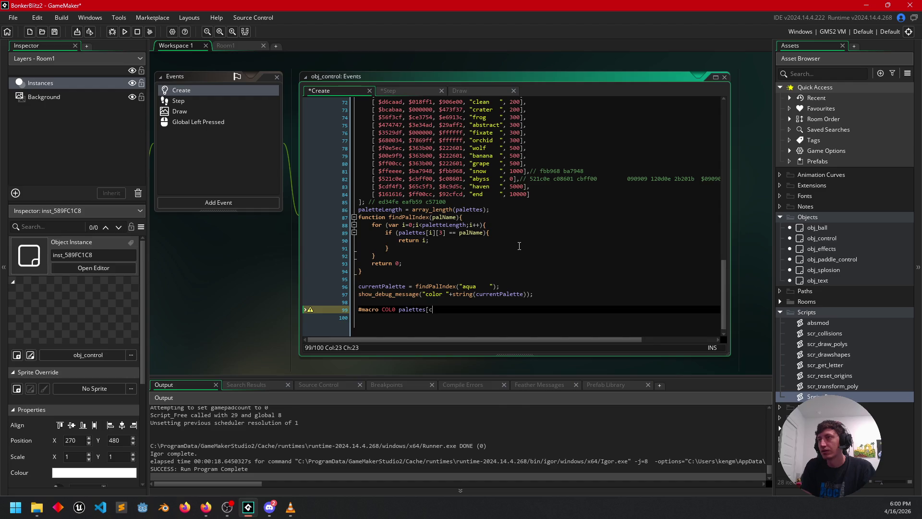
text(ur)
key(Return)
text(][0)
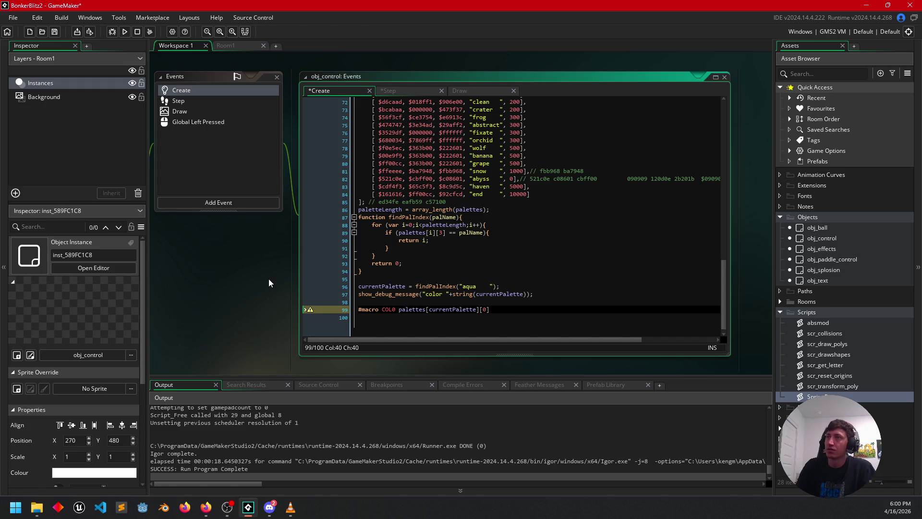
click(204, 509)
Add '#macro COL1 palettes[currentPalette][1]' on a new line below COL0
click(243, 477)
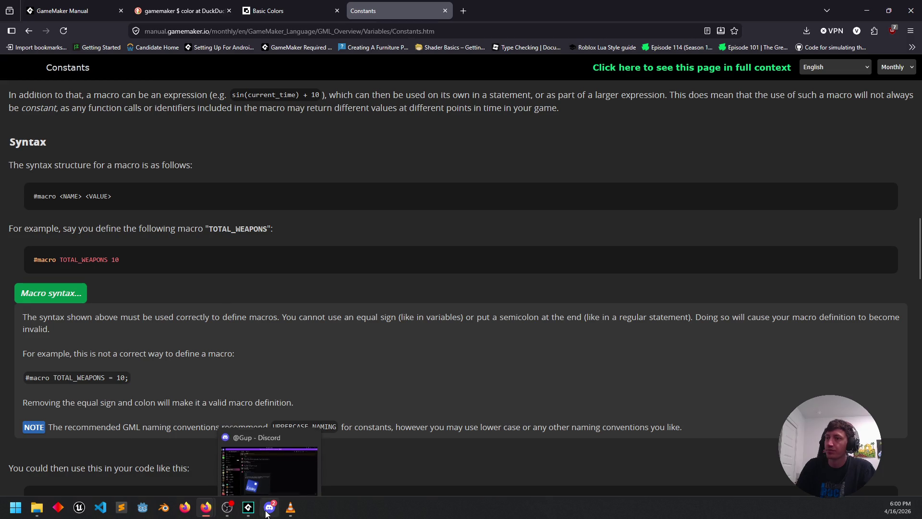
click(249, 508)
scroll(242, 301, down, 1)
click(504, 284)
key(Return)
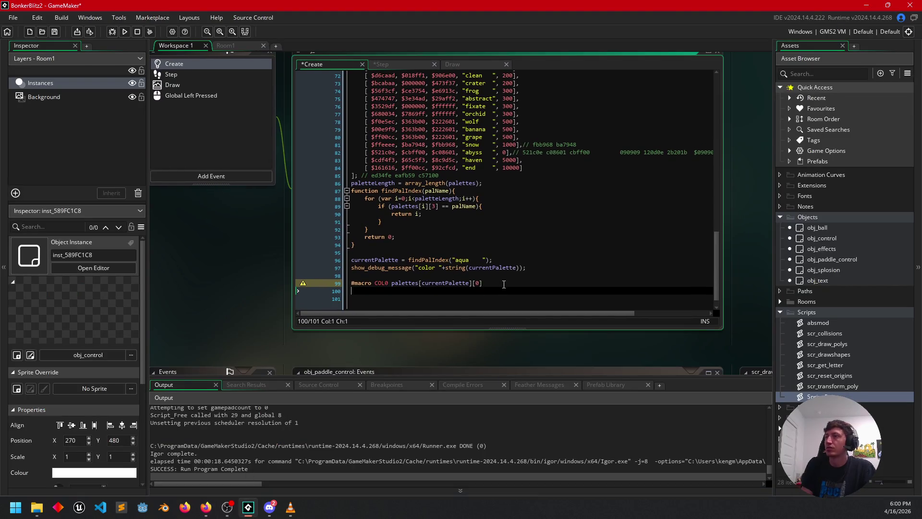
text(#ma)
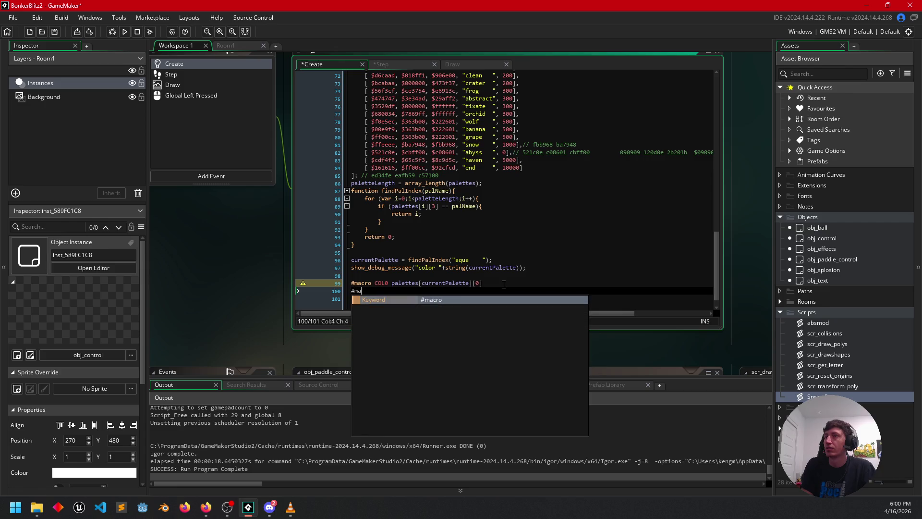
text(cro COL1 )
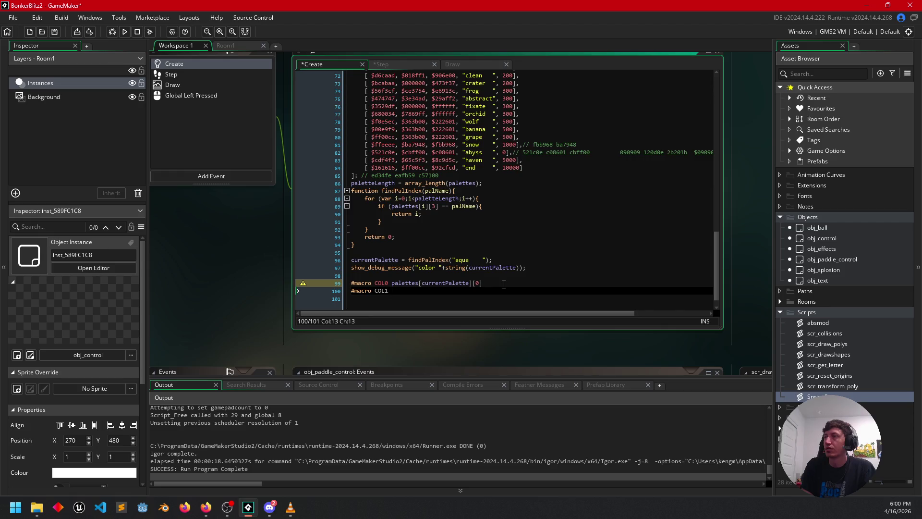
text(palettes[)
text(currentPa)
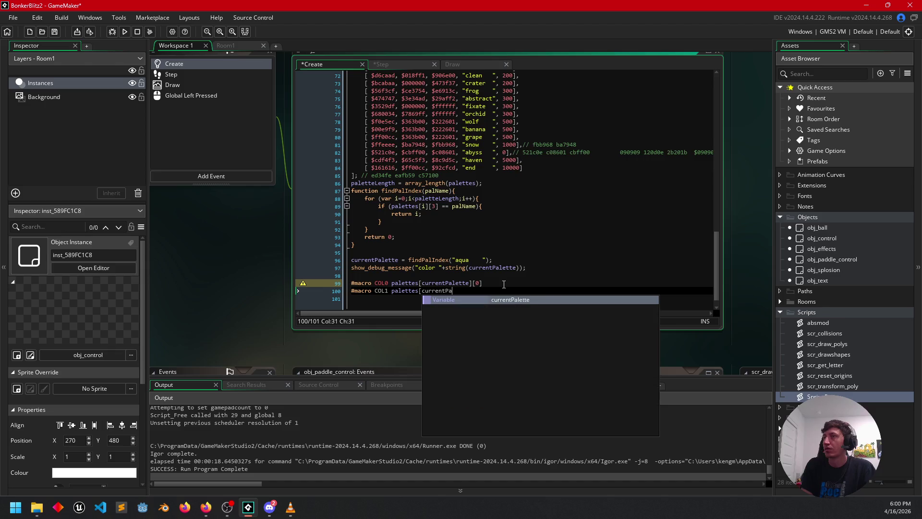
text(lette][1)
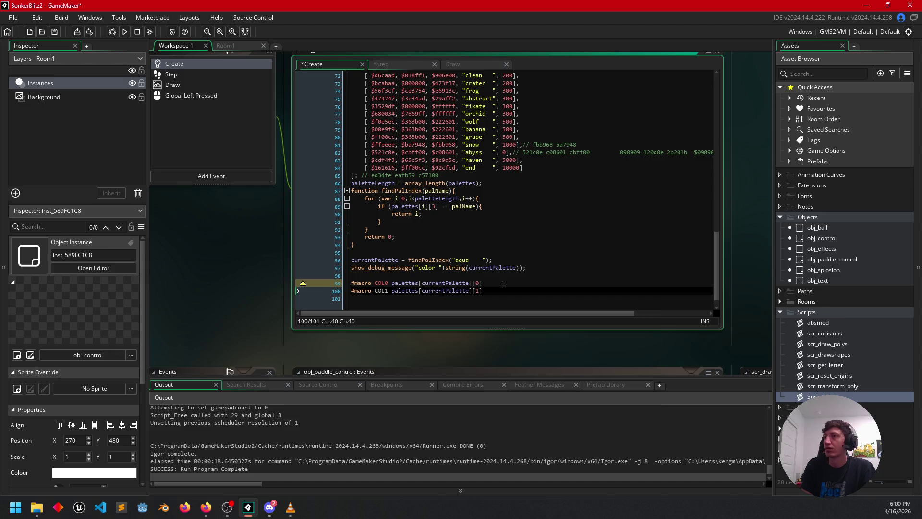
key(Return)
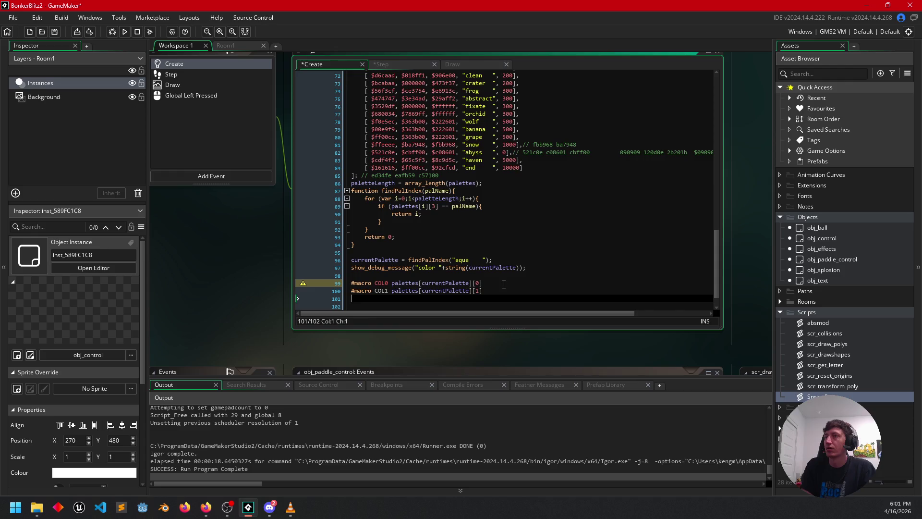